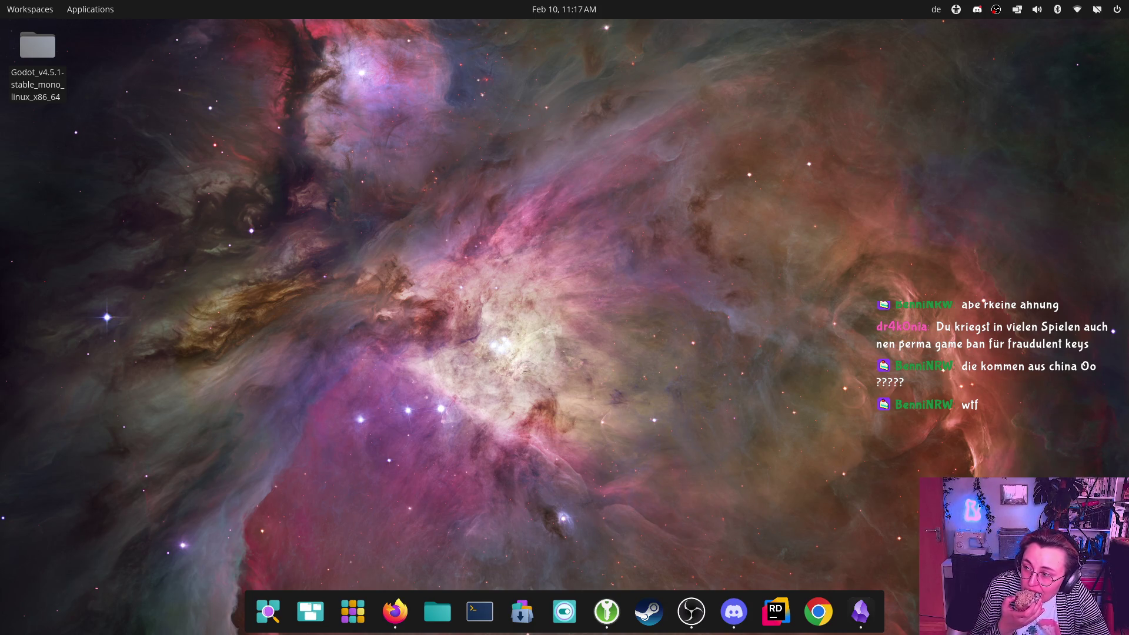
# - Select 'BRIGHTBYTE TECH LTD.' in the mmoga.de footer copyright line and start a new tab
pyautogui.hotkey('alt', 'Tab')
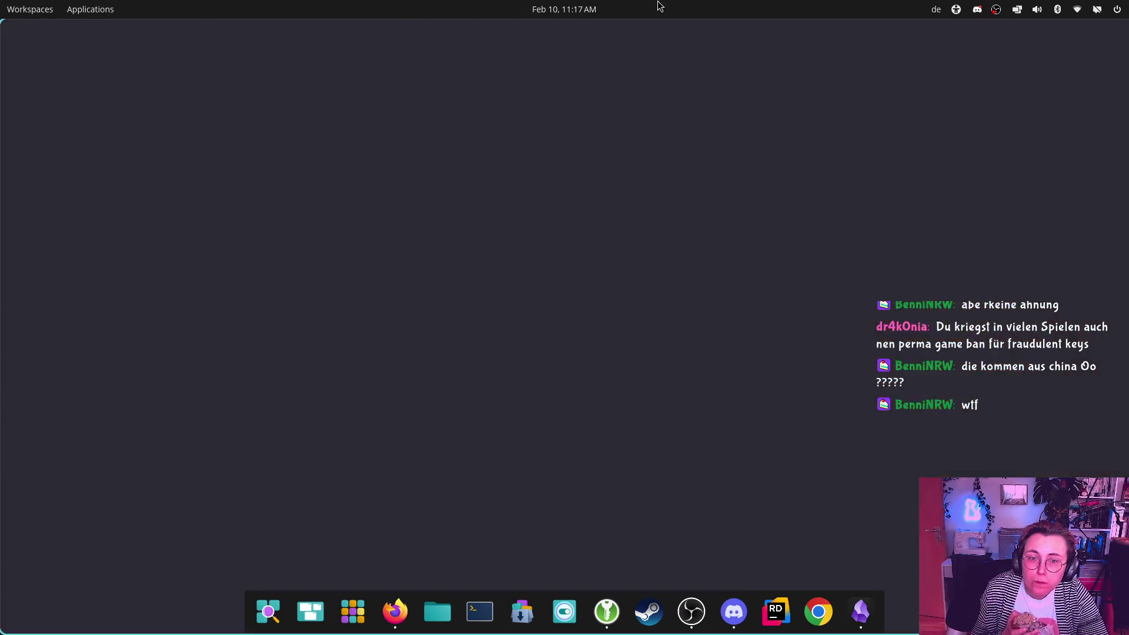
pyautogui.moveTo(892, 130)
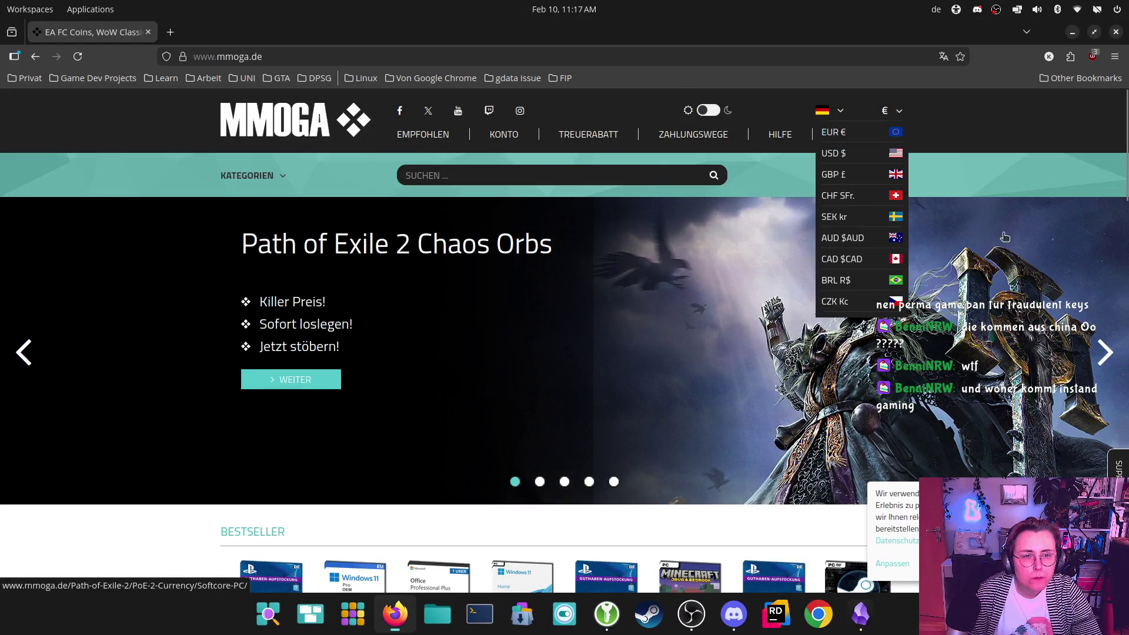
pyautogui.scroll(-5, 908, 368)
pyautogui.scroll(-15, 908, 367)
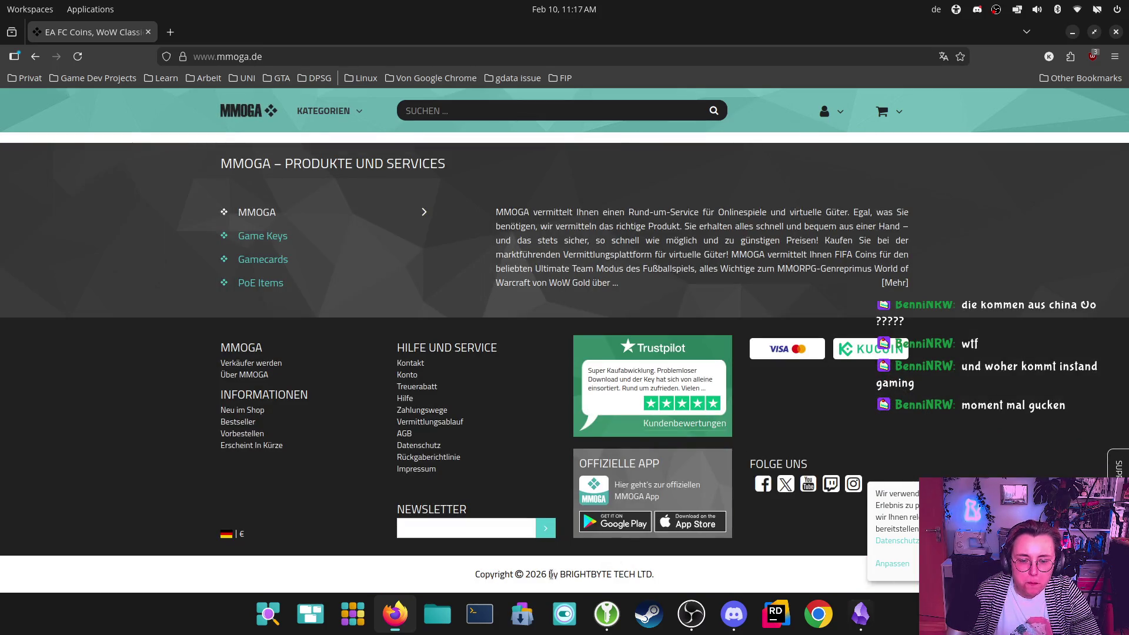
pyautogui.moveTo(561, 573); pyautogui.dragTo(660, 582)
pyautogui.hotkey('ctrl', 'c')
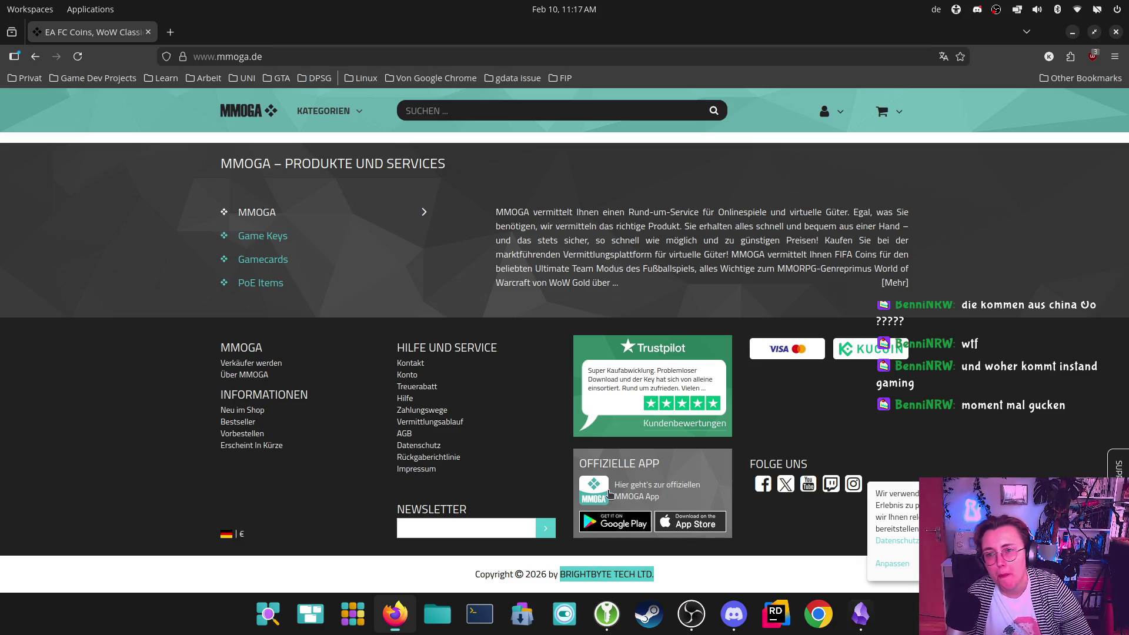
pyautogui.click(174, 33)
# - Search the web for 'BRIGHTBYTE TECH LTD.' and open its Companies House record
pyautogui.hotkey('ctrl', 'v')
pyautogui.press('Return')
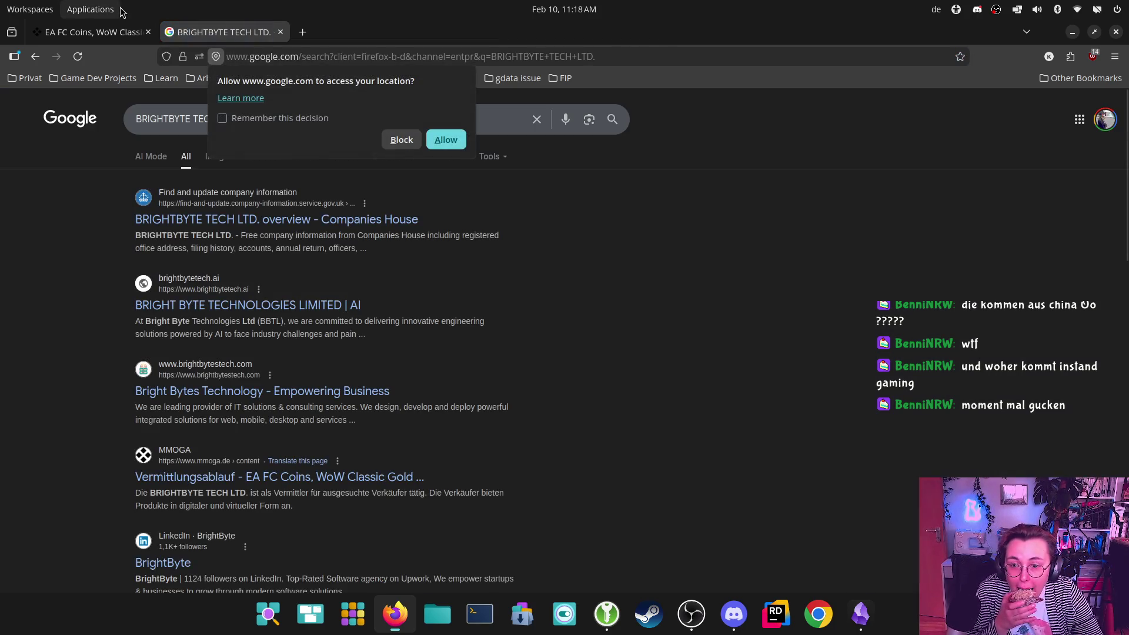
pyautogui.click(386, 220)
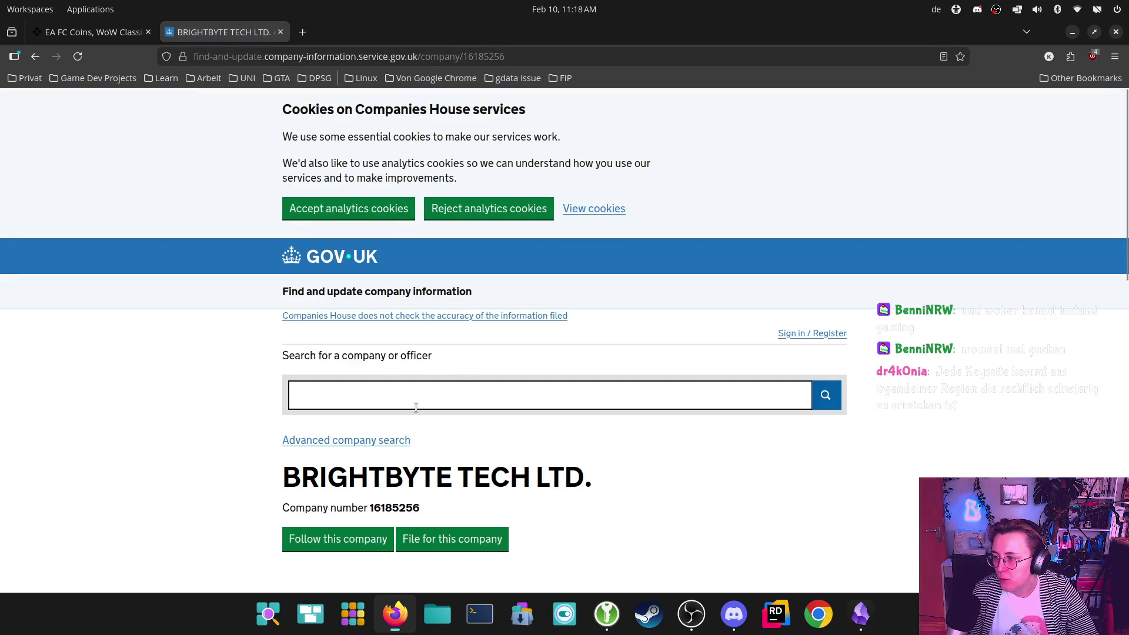
# - Review the company overview (active, incorporated 15 January 2025), then return to the mmoga.de tab
pyautogui.scroll(-5, 764, 312)
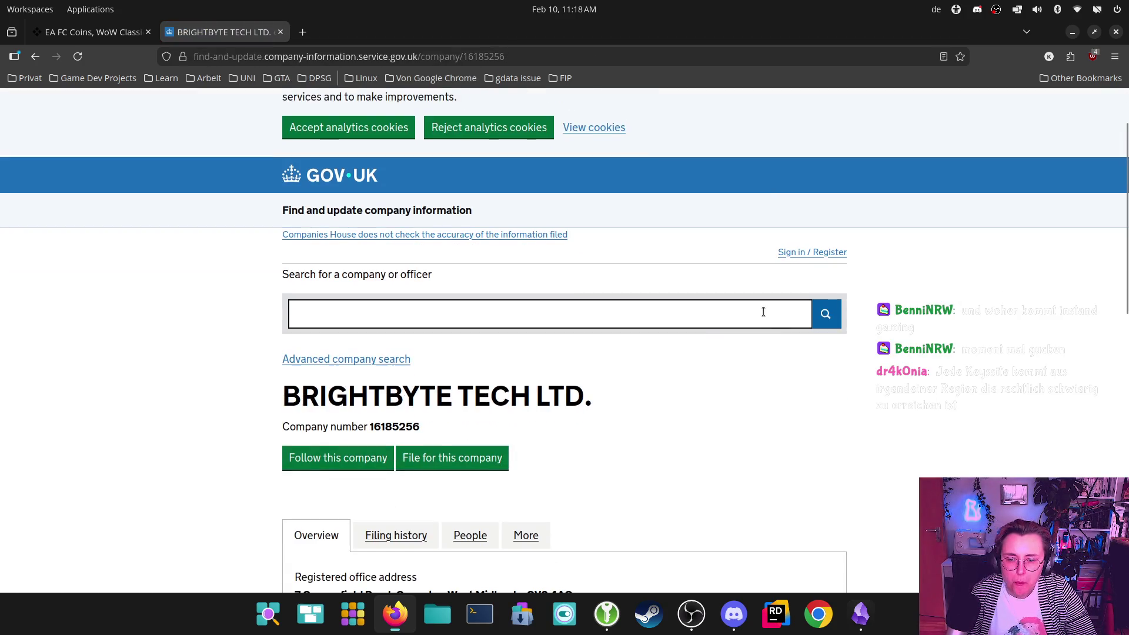
pyautogui.scroll(-3, 703, 341)
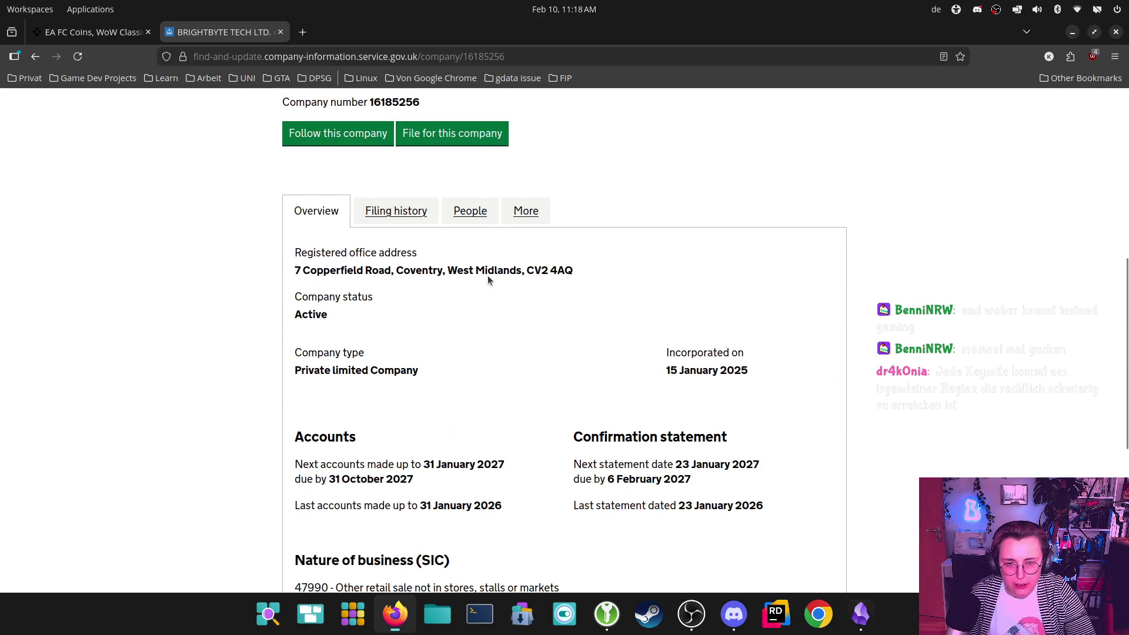
pyautogui.scroll(-3, 613, 281)
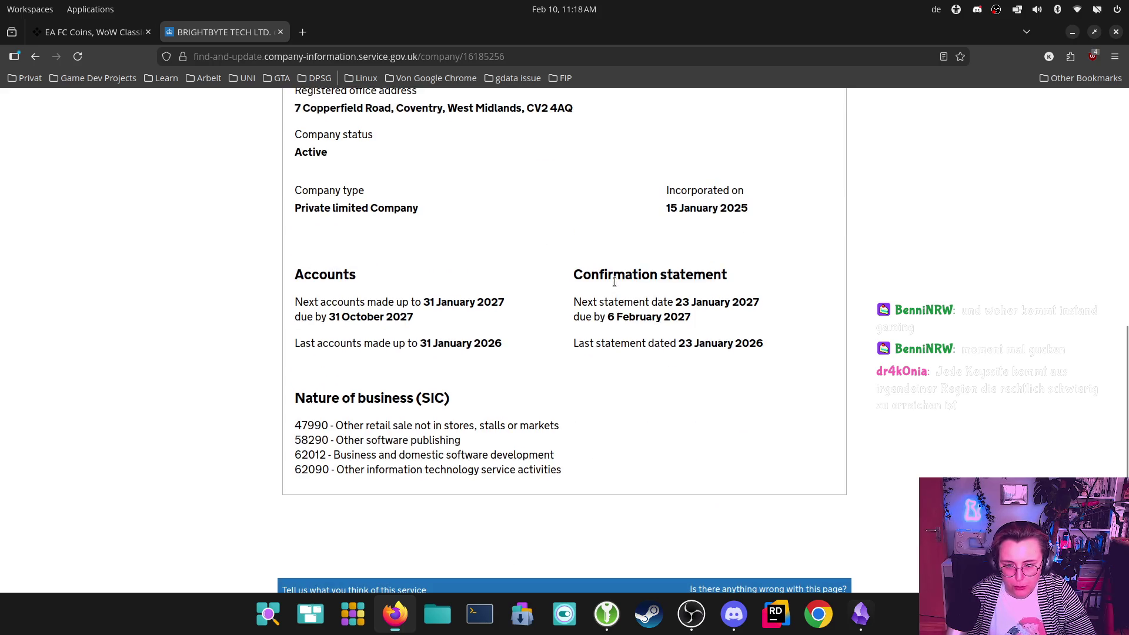
pyautogui.scroll(-1, 616, 293)
pyautogui.scroll(4, 746, 333)
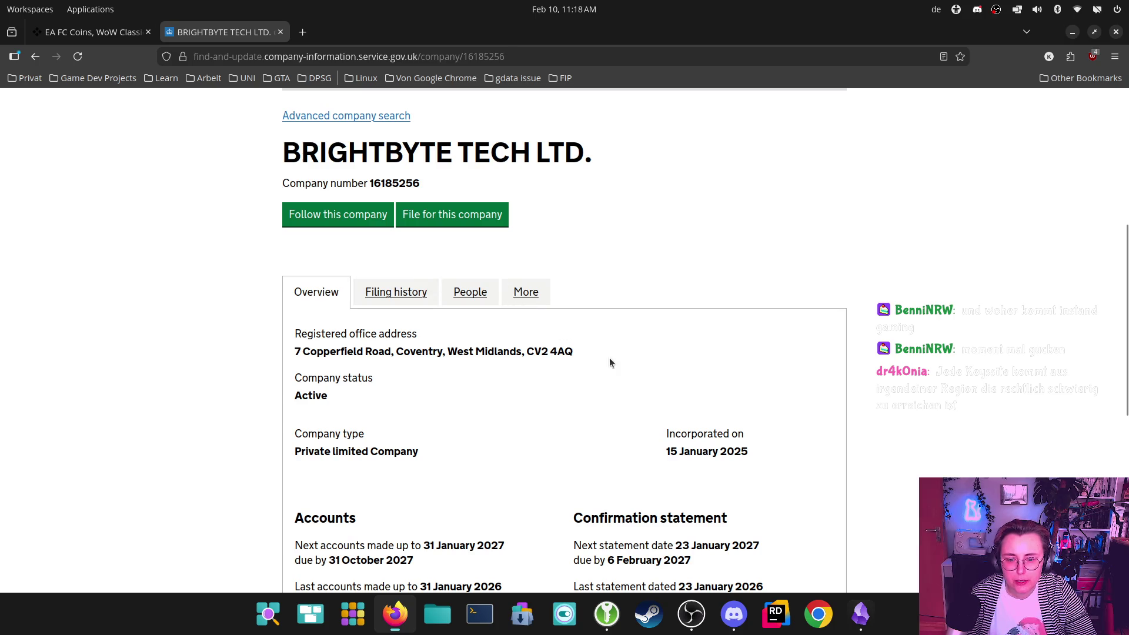
pyautogui.scroll(-2, 609, 353)
pyautogui.scroll(-1, 610, 355)
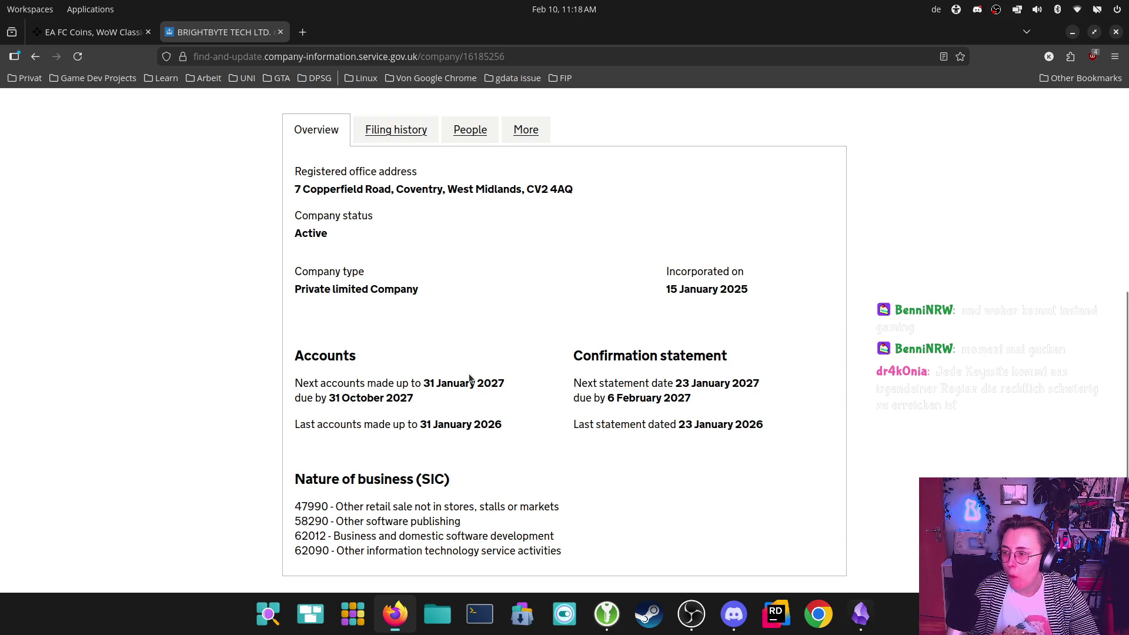
pyautogui.scroll(7, 469, 378)
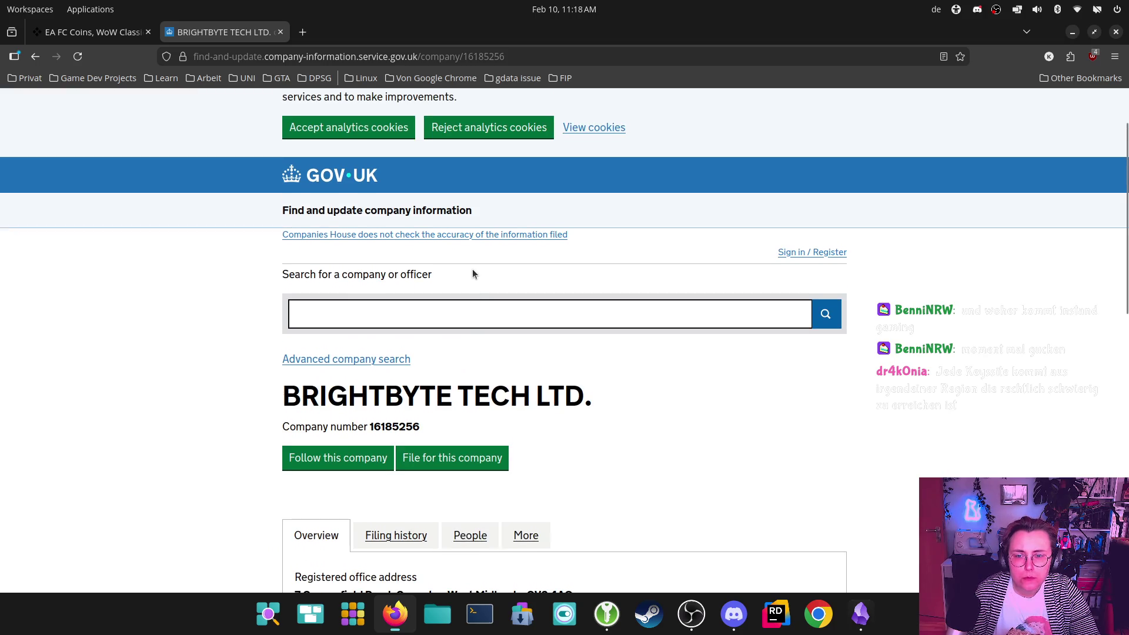
pyautogui.click(56, 32)
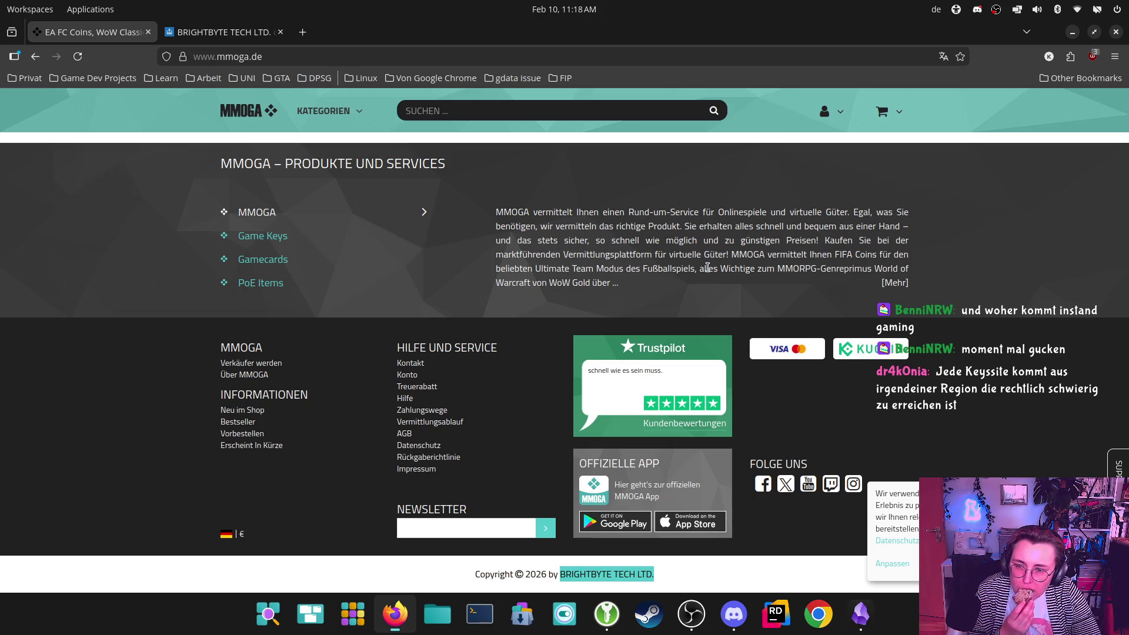
# - Read mmoga.de's Impressum naming BRIGHTBYTE TECH LTD., Coventry, registration number 16185256
pyautogui.click(416, 469)
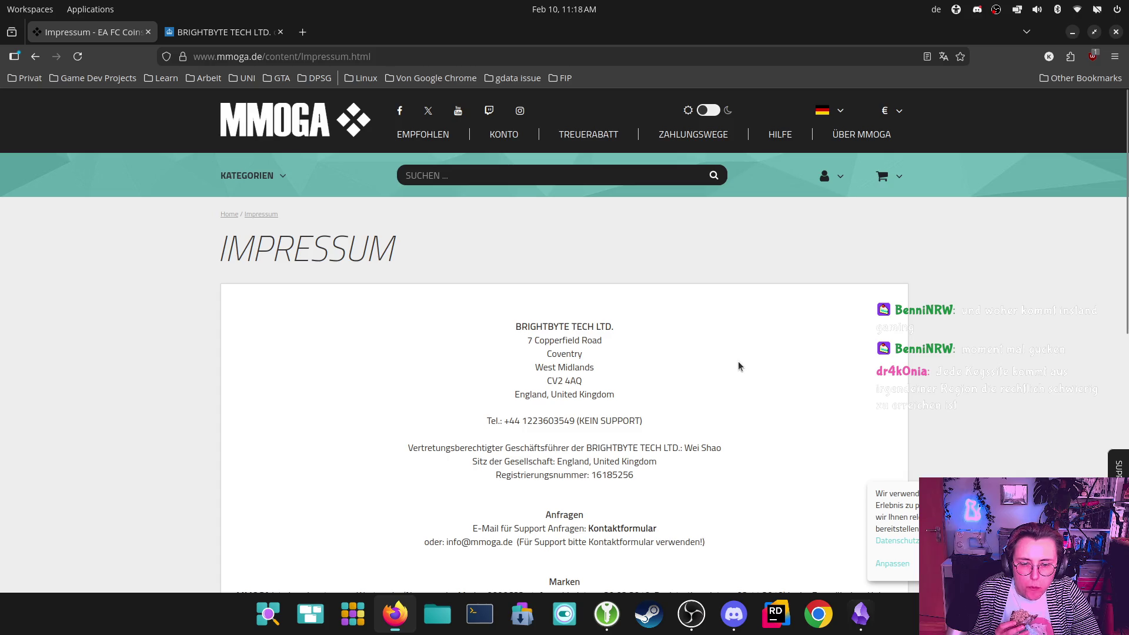
pyautogui.scroll(-3, 739, 367)
pyautogui.scroll(-5, 738, 367)
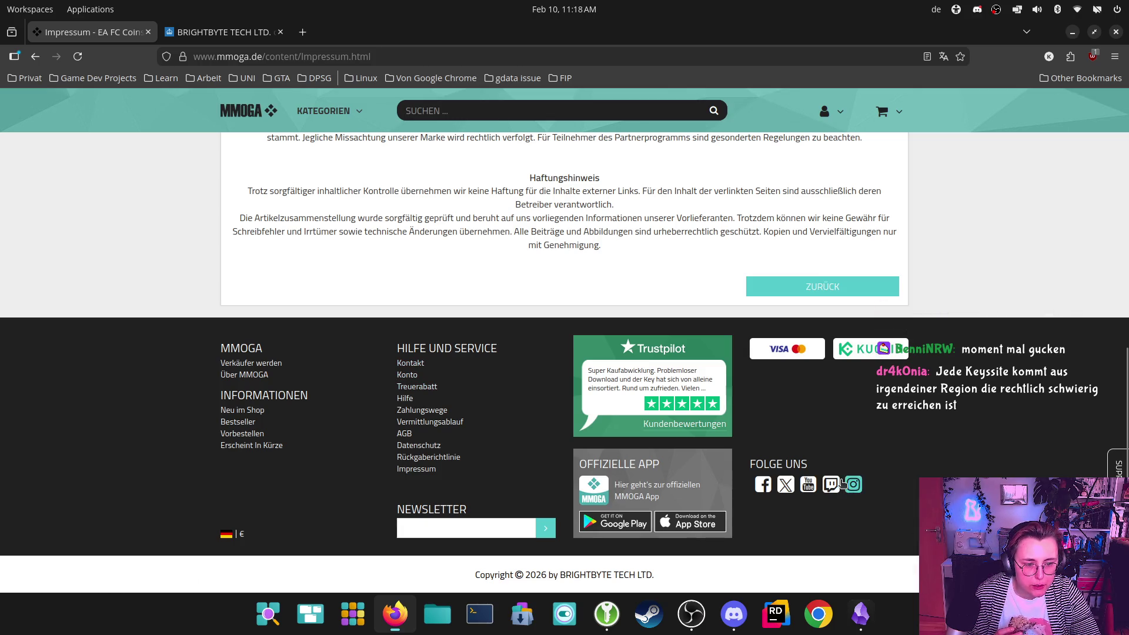
pyautogui.scroll(15, 897, 433)
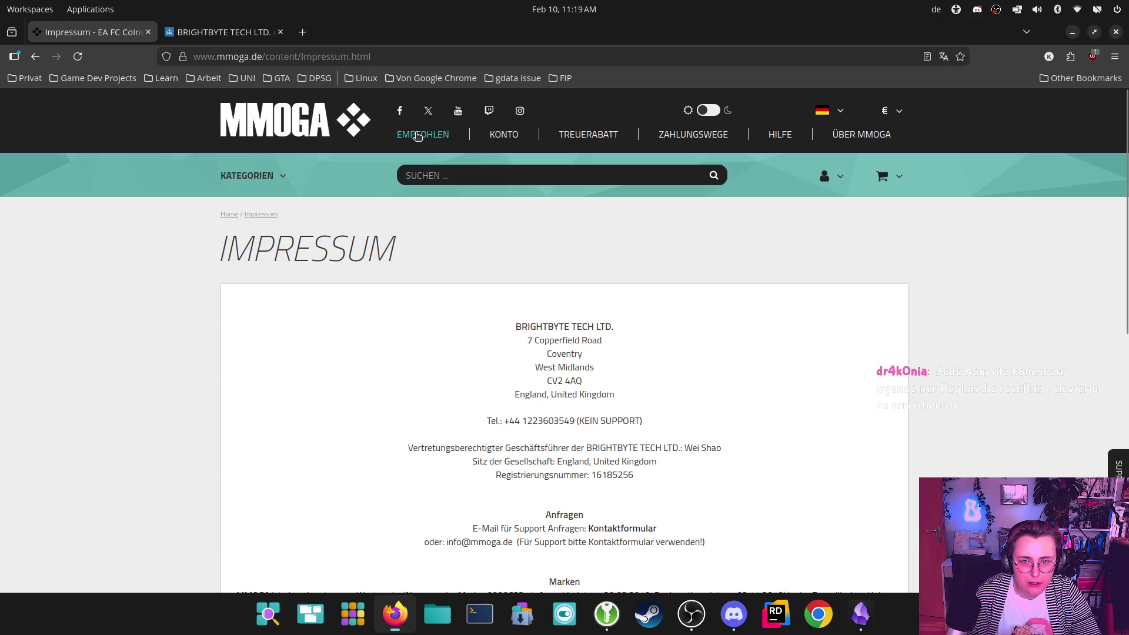
pyautogui.scroll(-10, 840, 309)
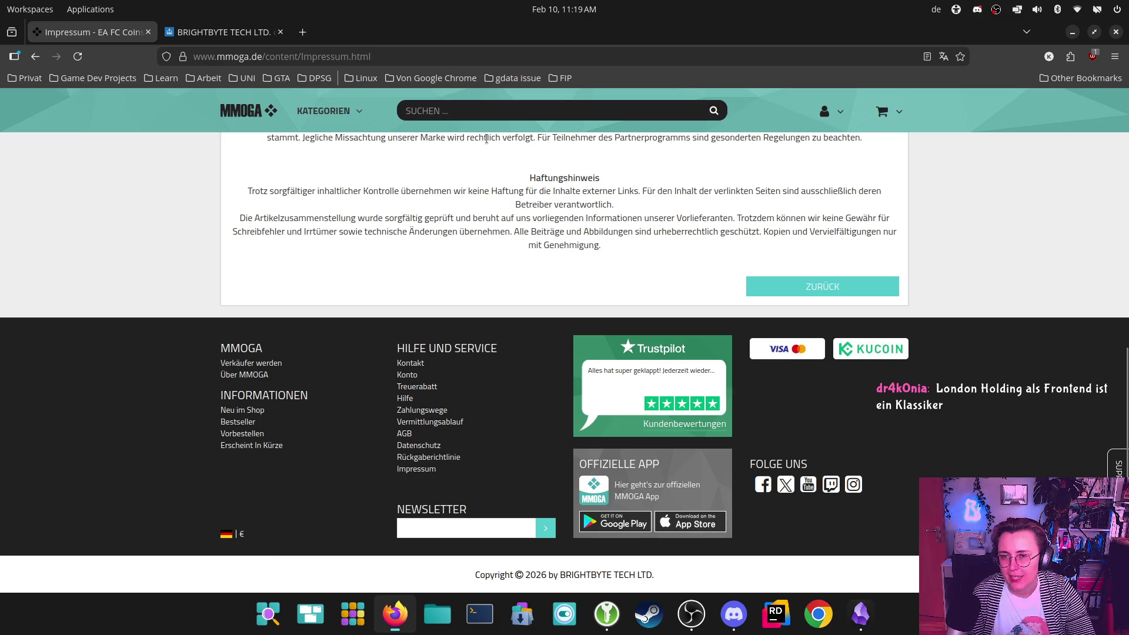
pyautogui.scroll(7, 425, 261)
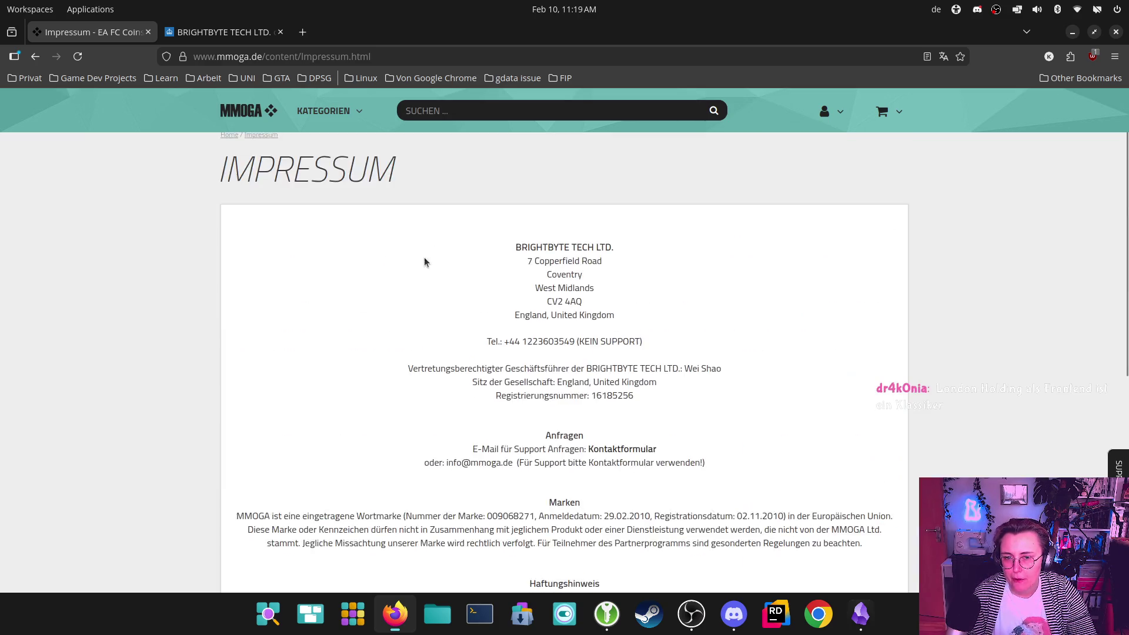
pyautogui.scroll(2, 425, 262)
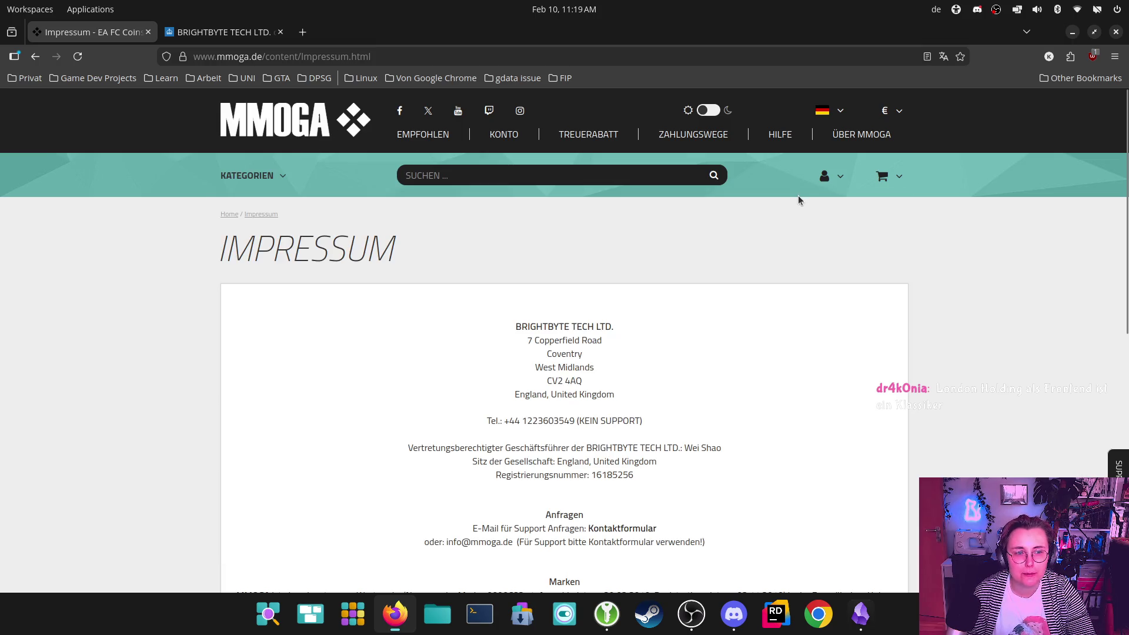
pyautogui.scroll(-10, 795, 193)
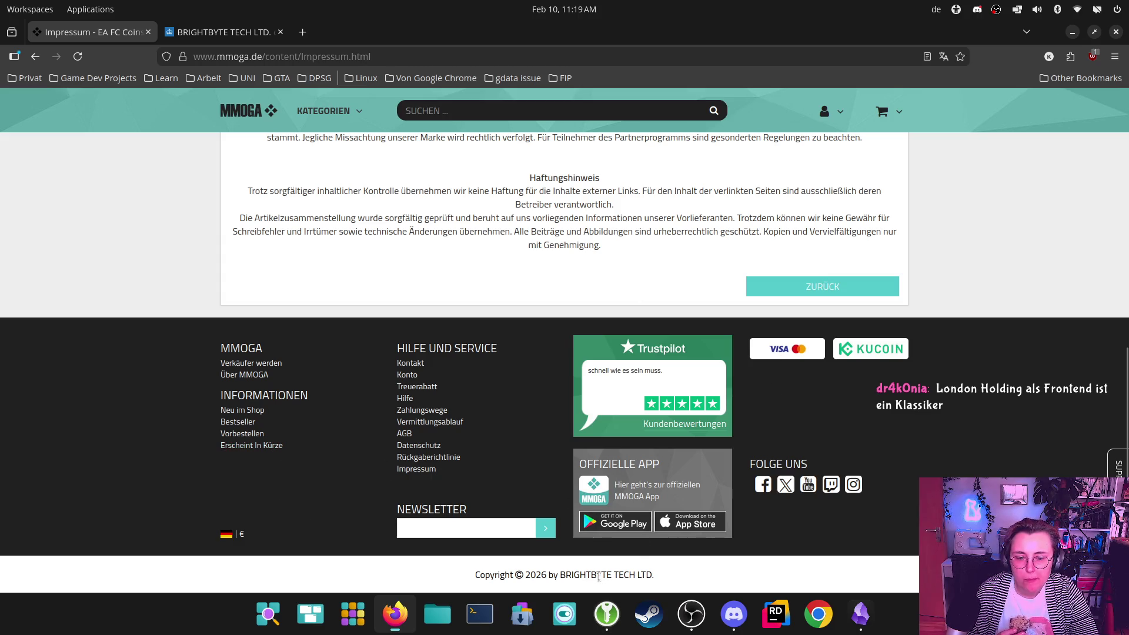
pyautogui.scroll(15, 579, 550)
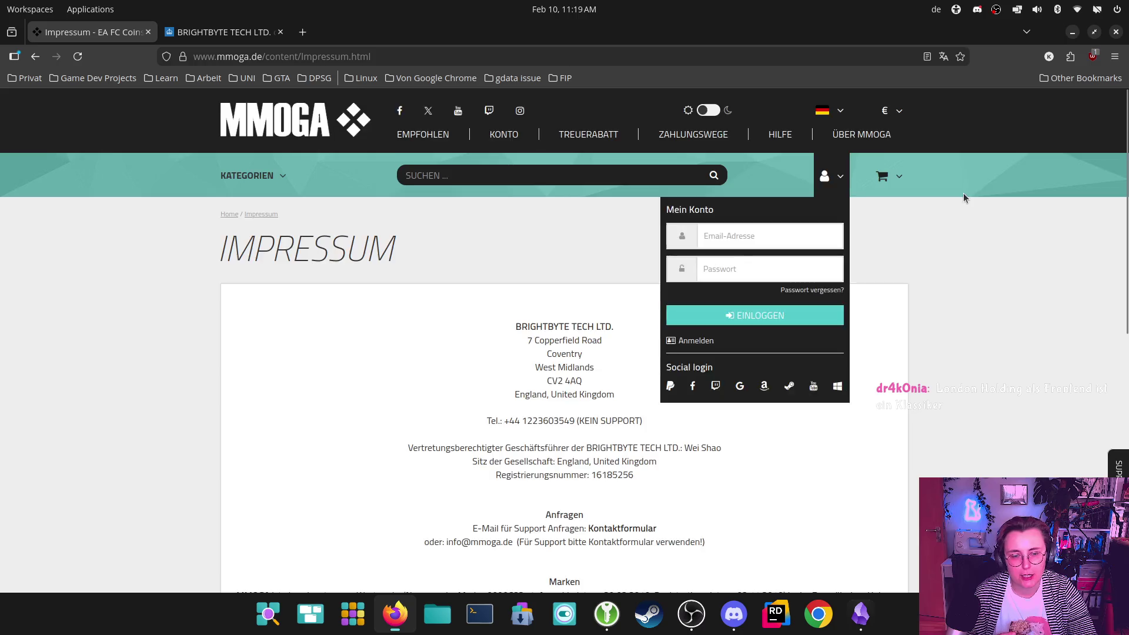
pyautogui.scroll(-3, 875, 154)
# - Open BRIGHTBYTE TECH LTD.'s Companies House filing history and scan the filings table
pyautogui.click(215, 32)
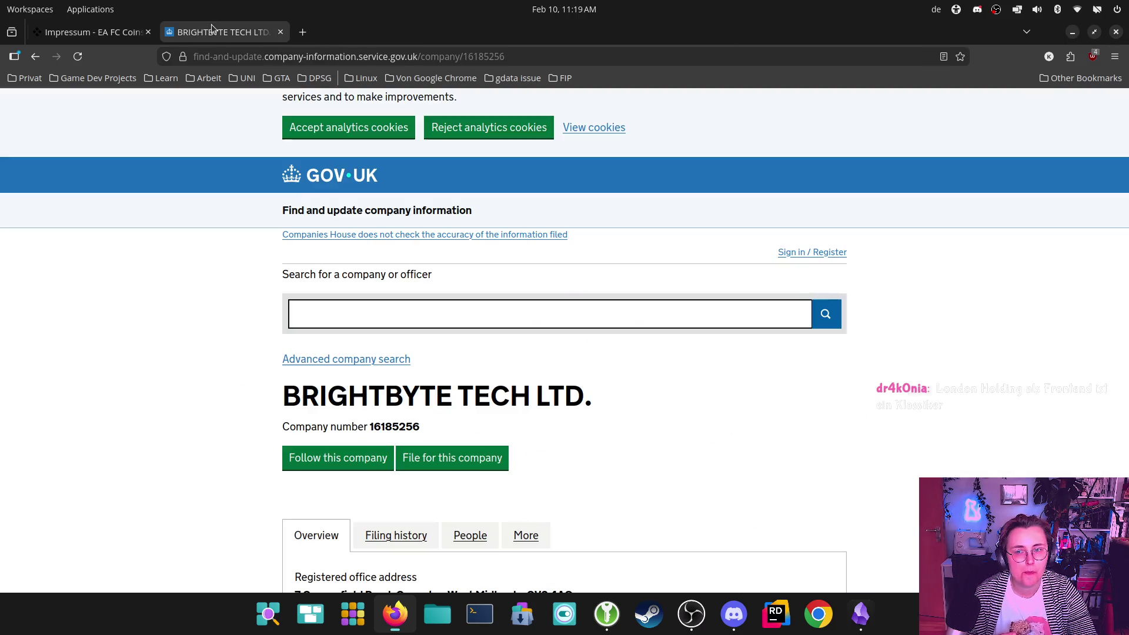
pyautogui.scroll(-5, 646, 322)
pyautogui.click(394, 213)
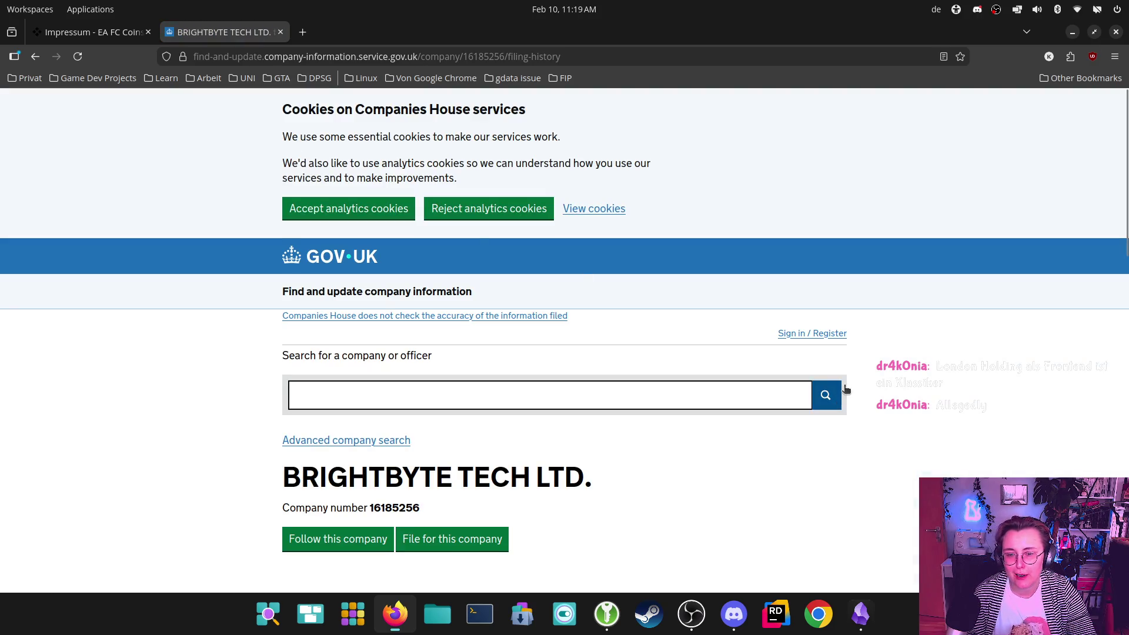
pyautogui.scroll(-1, 844, 385)
pyautogui.scroll(-8, 843, 385)
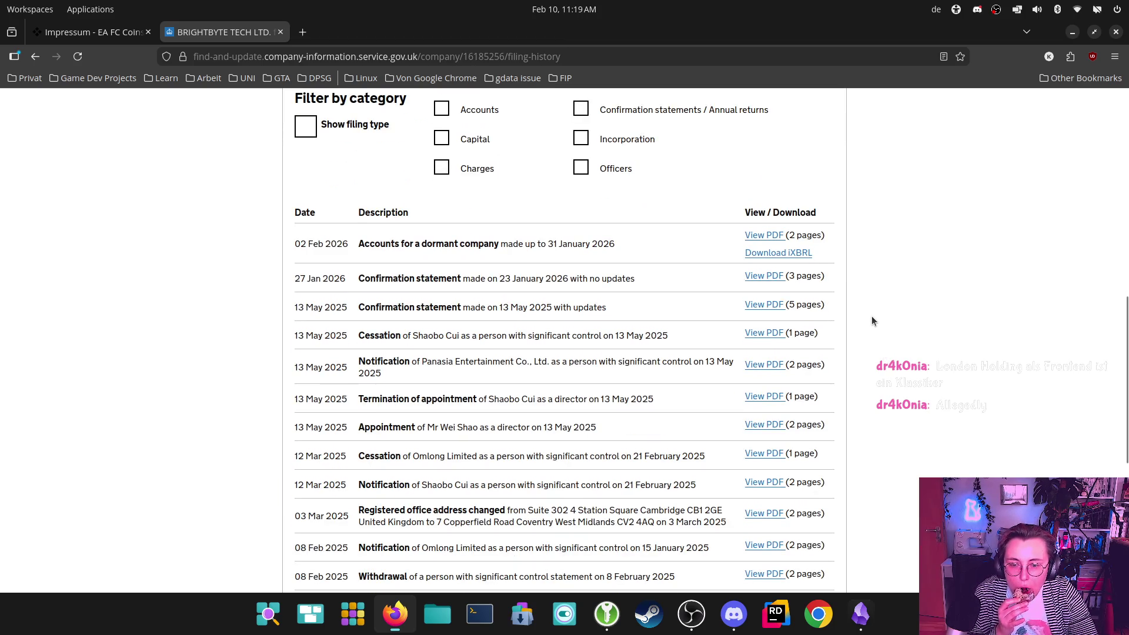
pyautogui.scroll(-4, 872, 320)
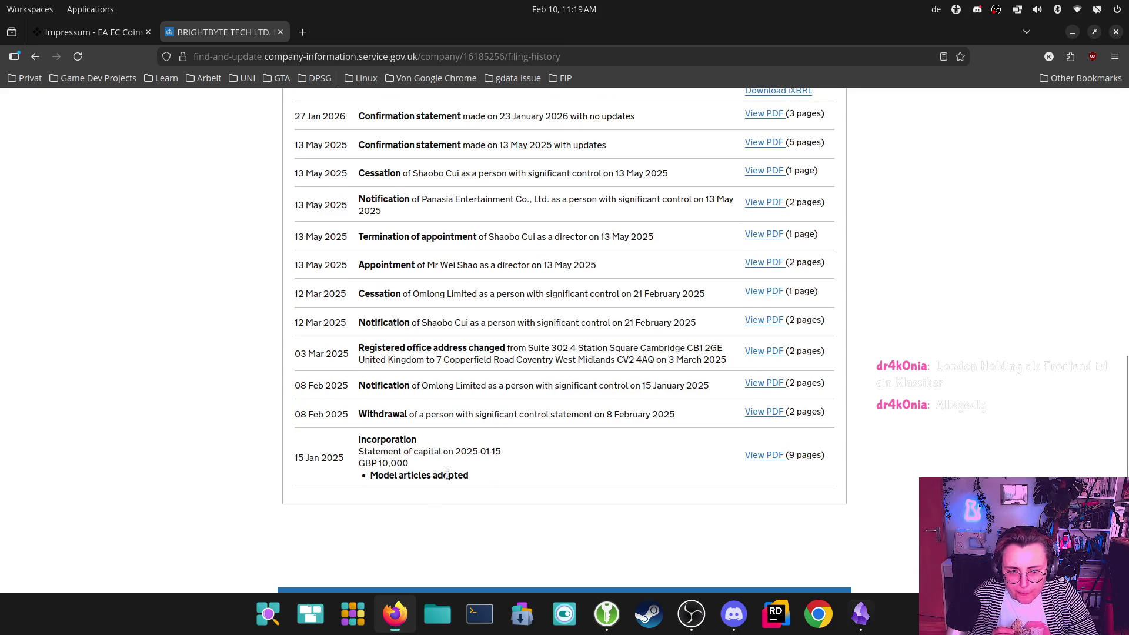
pyautogui.scroll(6, 618, 470)
pyautogui.scroll(-8, 619, 469)
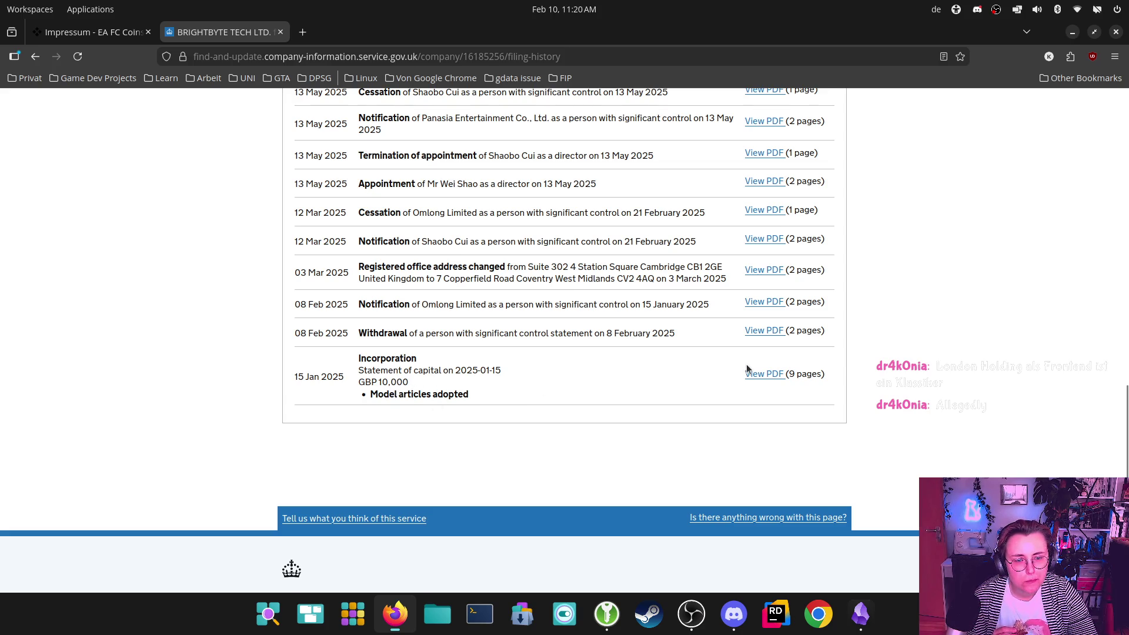
pyautogui.scroll(8, 580, 380)
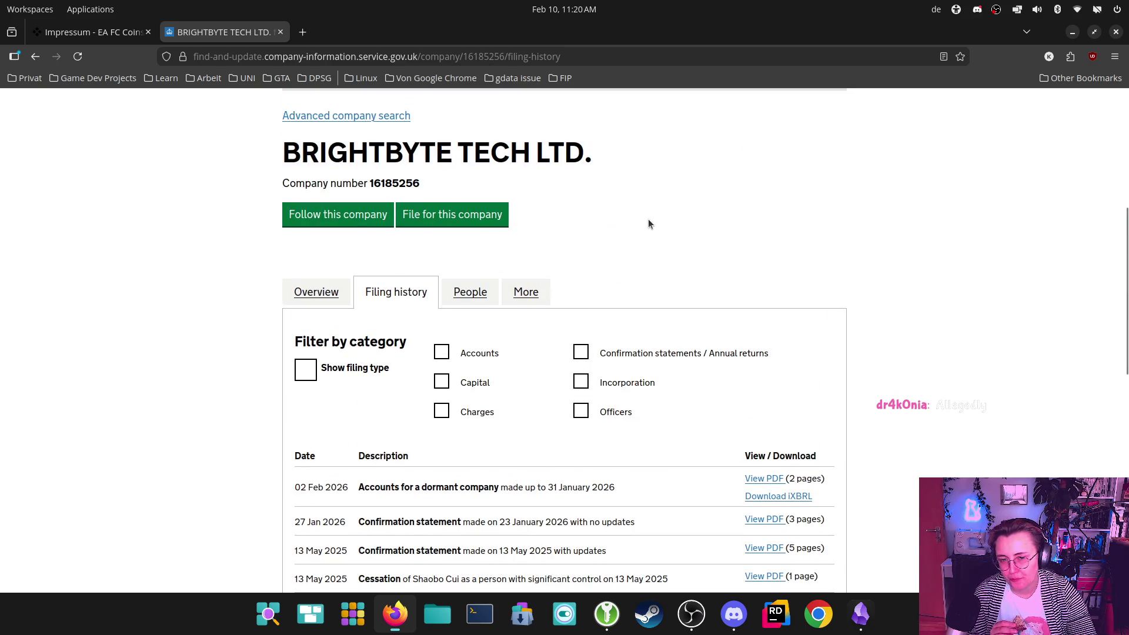
# - Try 'File for this company', then go back from sign-in to the filing history
pyautogui.click(492, 216)
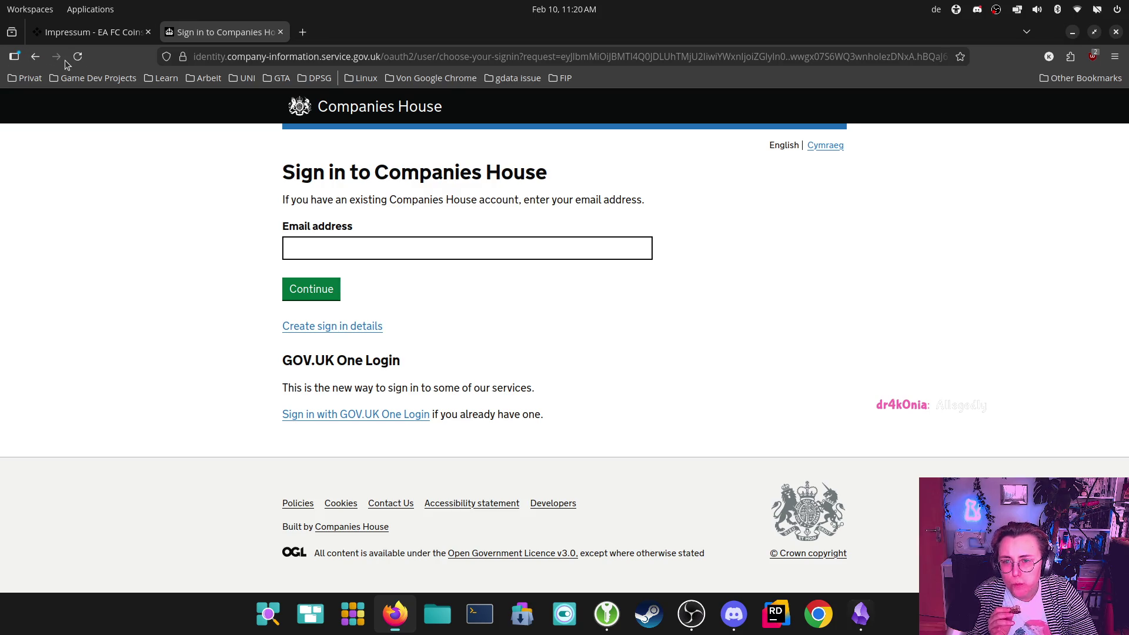
pyautogui.click(35, 56)
pyautogui.scroll(-3, 726, 362)
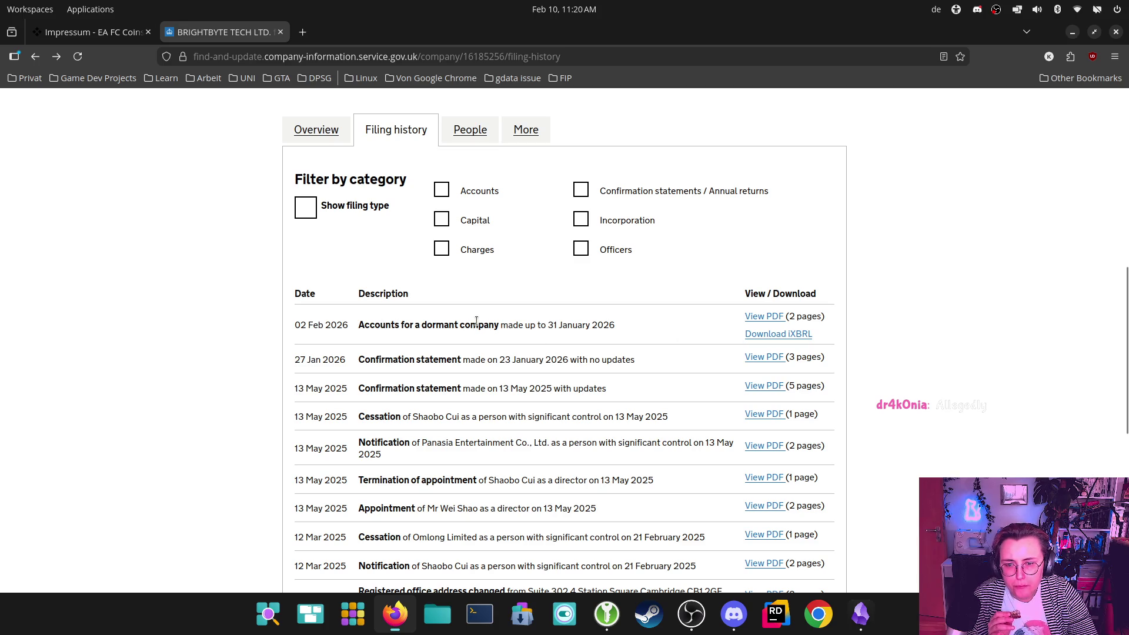
pyautogui.moveTo(361, 324); pyautogui.dragTo(488, 325)
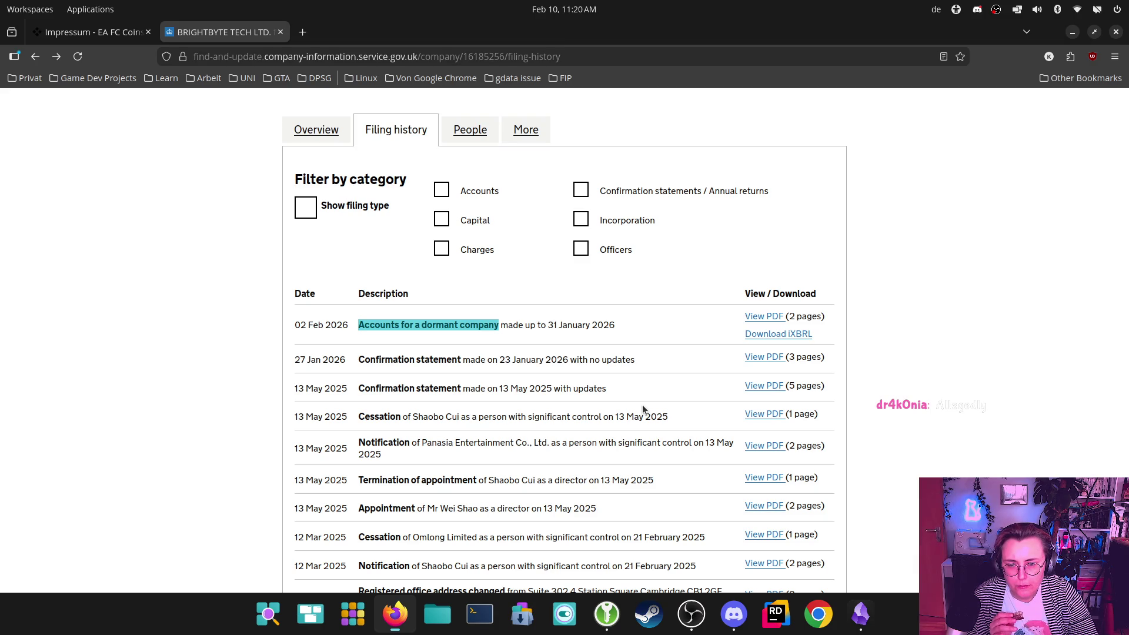
pyautogui.moveTo(413, 415); pyautogui.dragTo(462, 415)
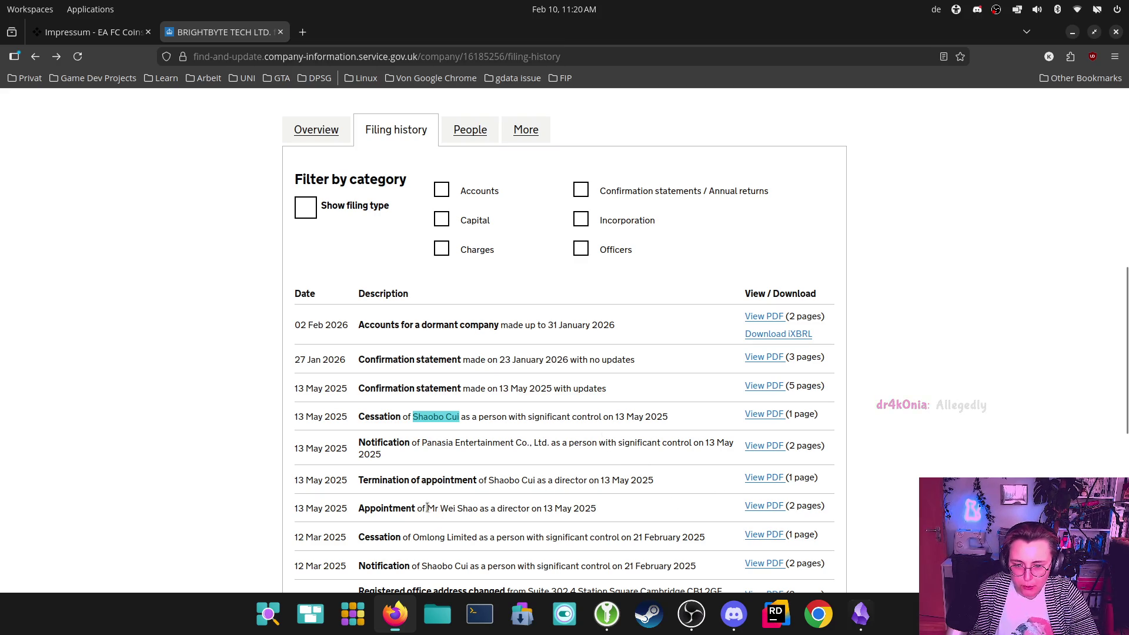
pyautogui.moveTo(426, 510); pyautogui.dragTo(484, 506)
pyautogui.click(485, 507)
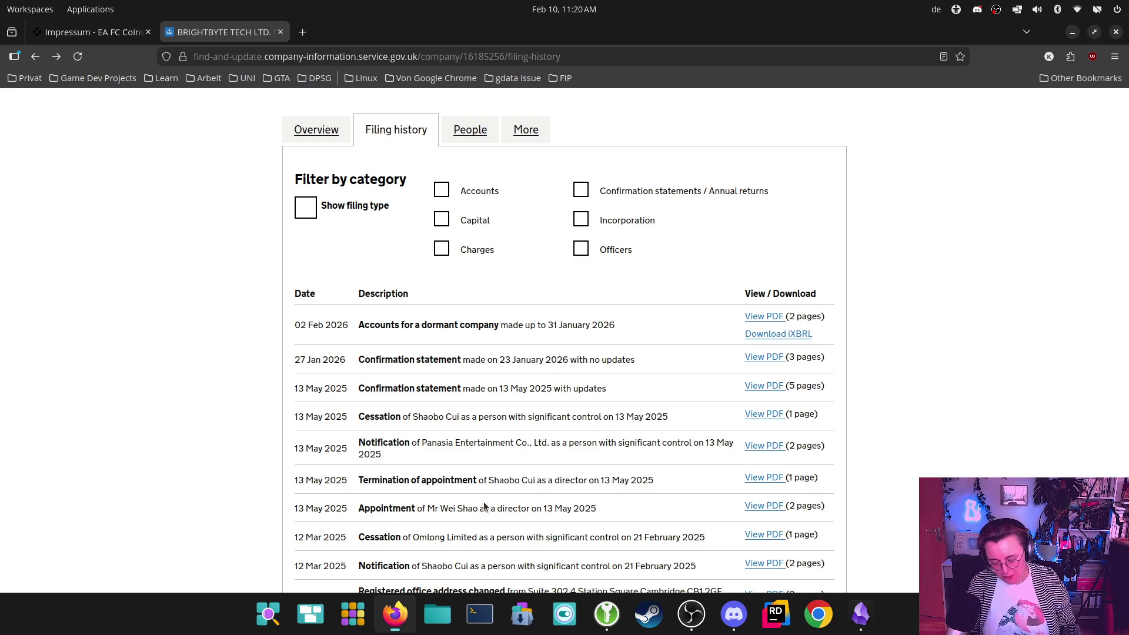
pyautogui.scroll(-3, 529, 400)
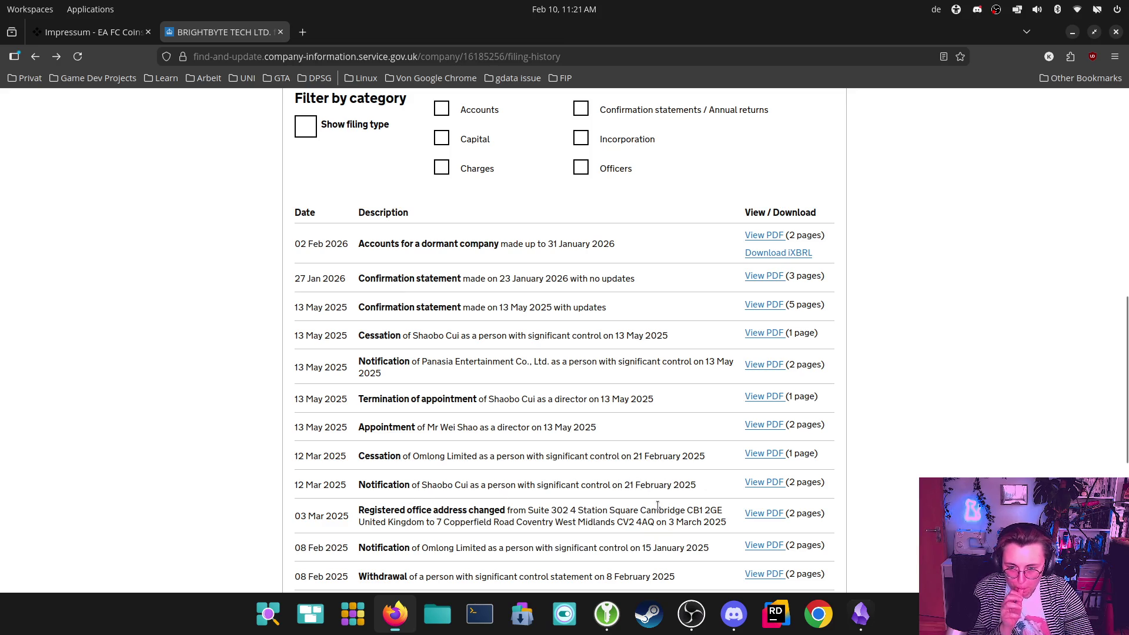
pyautogui.scroll(-6, 651, 517)
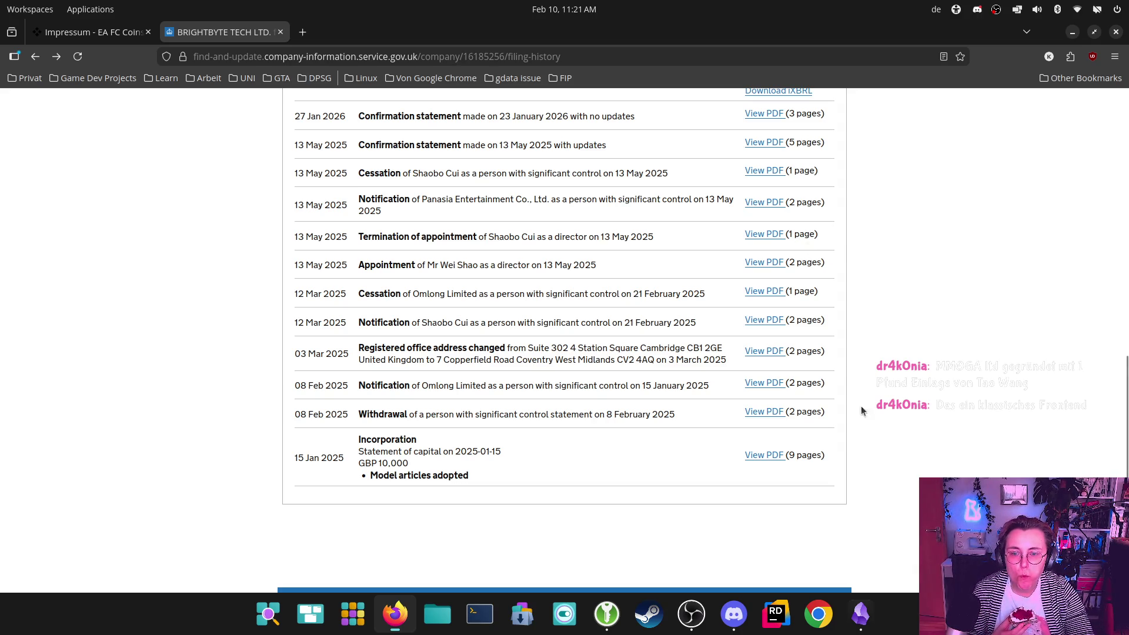
pyautogui.scroll(3, 829, 368)
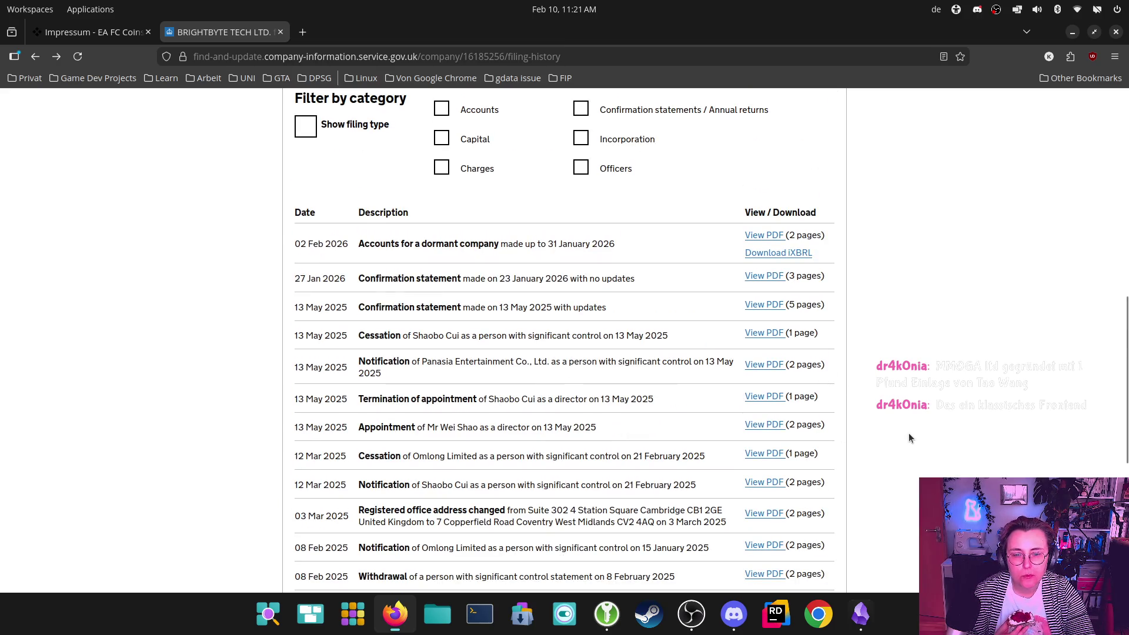
pyautogui.moveTo(418, 363); pyautogui.dragTo(553, 357)
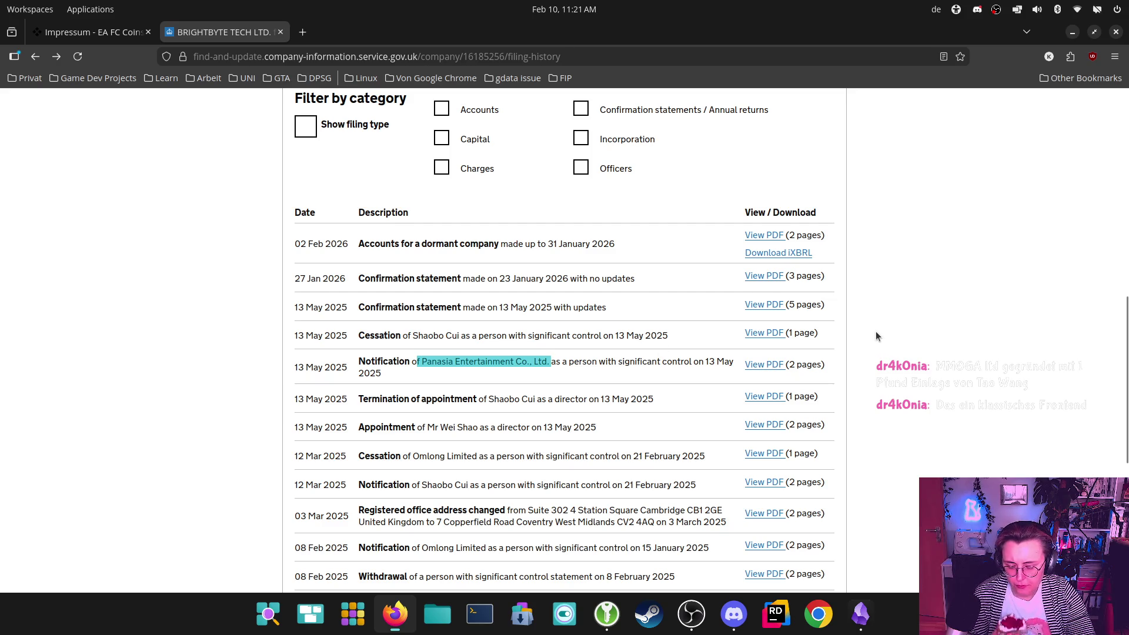
# - Read the Panasia PSC02 notice PDF (75% or more of shares and votes), then return to filings
pyautogui.click(765, 365)
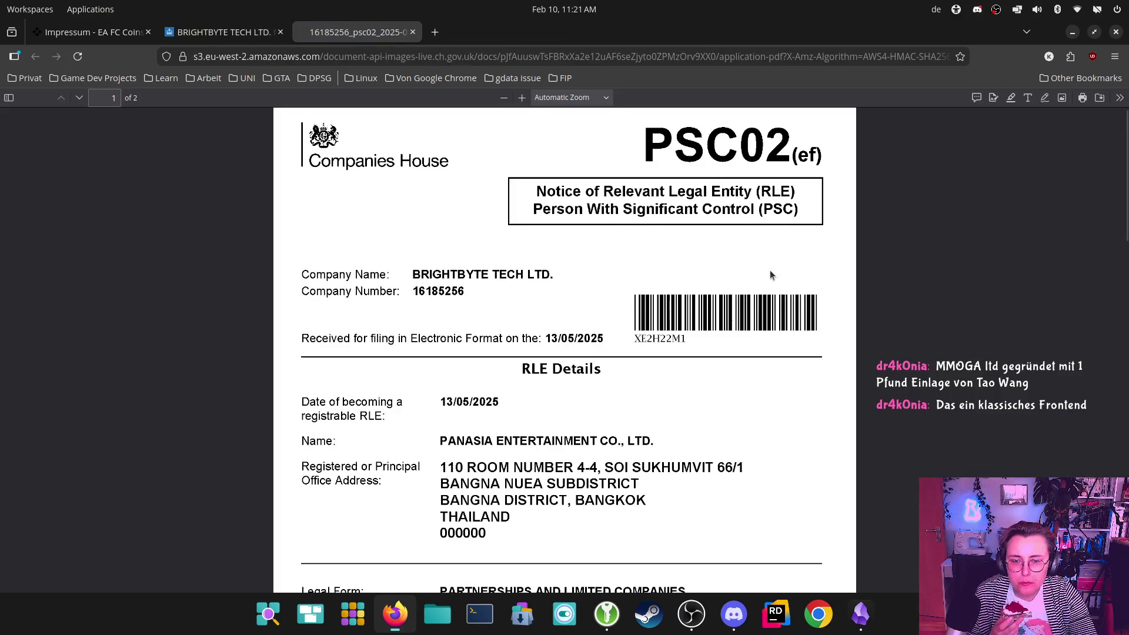
pyautogui.scroll(-2, 769, 272)
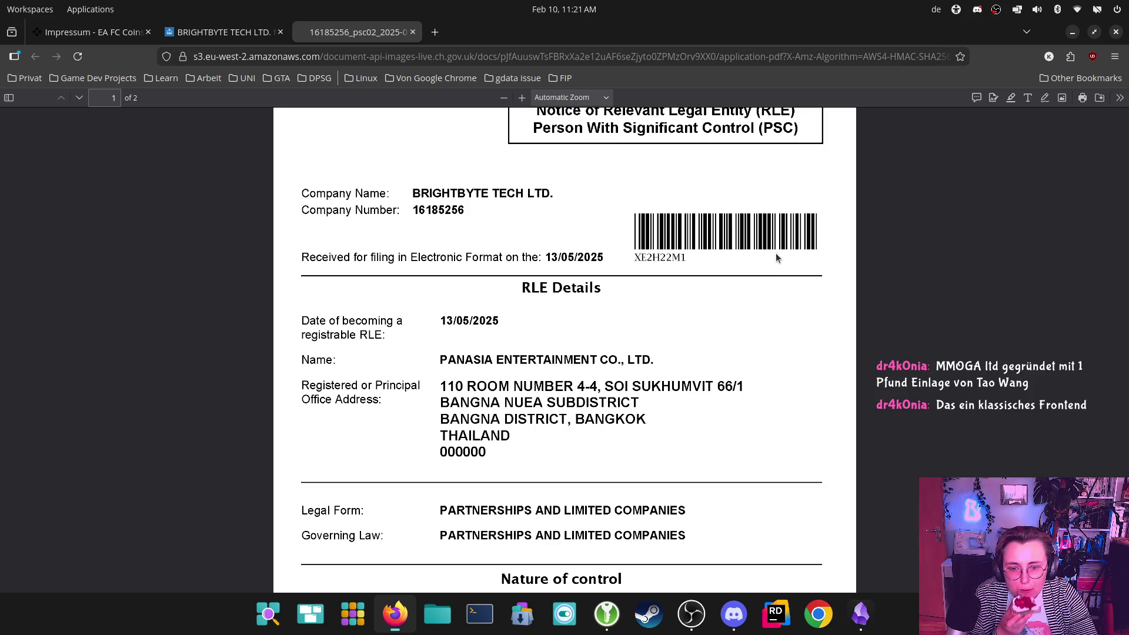
pyautogui.scroll(-4, 782, 257)
pyautogui.scroll(-2, 789, 260)
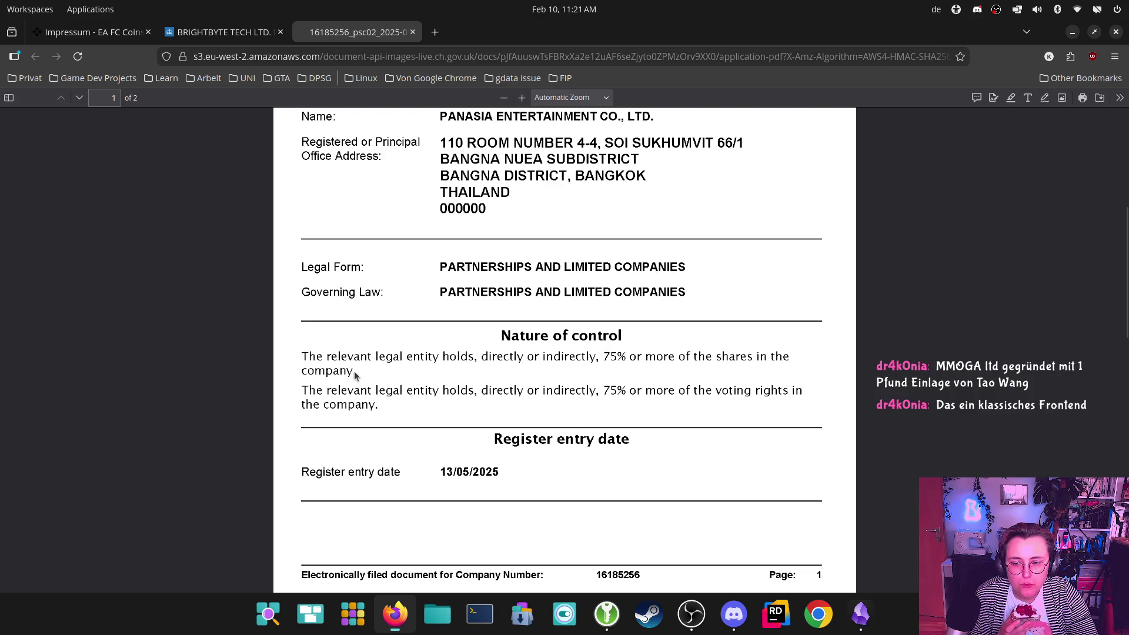
pyautogui.scroll(-8, 753, 412)
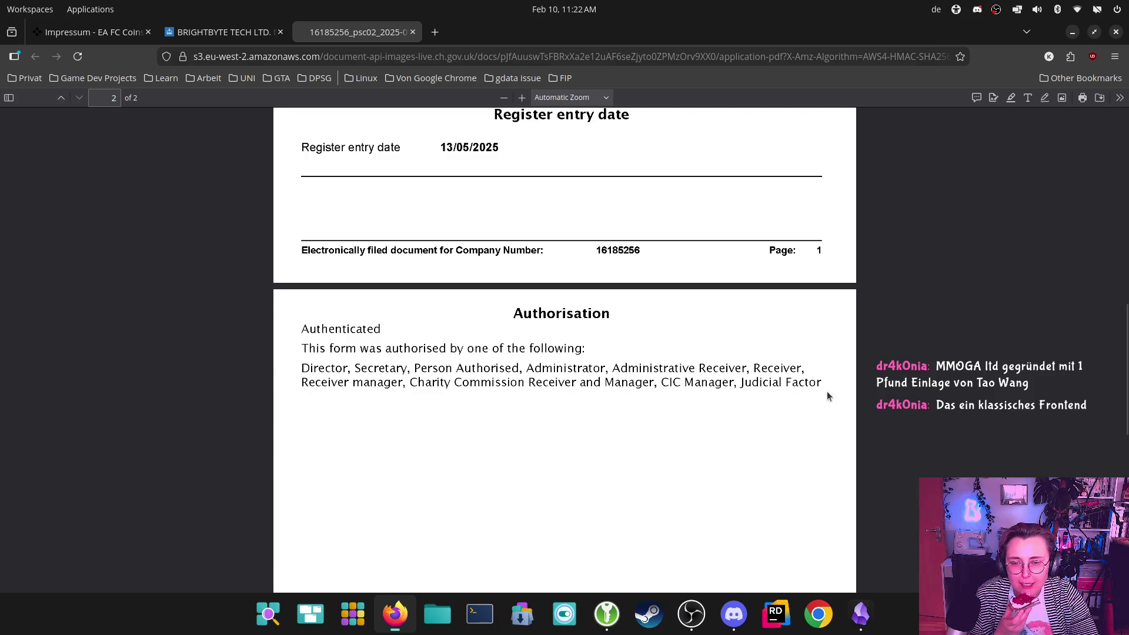
pyautogui.scroll(12, 788, 394)
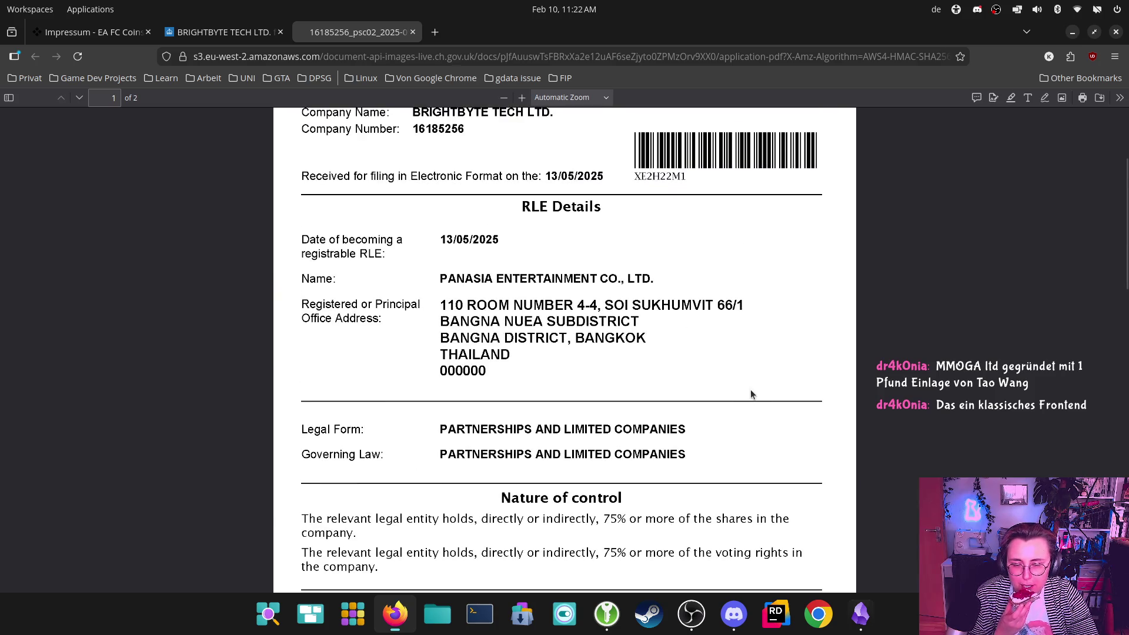
pyautogui.scroll(-4, 751, 389)
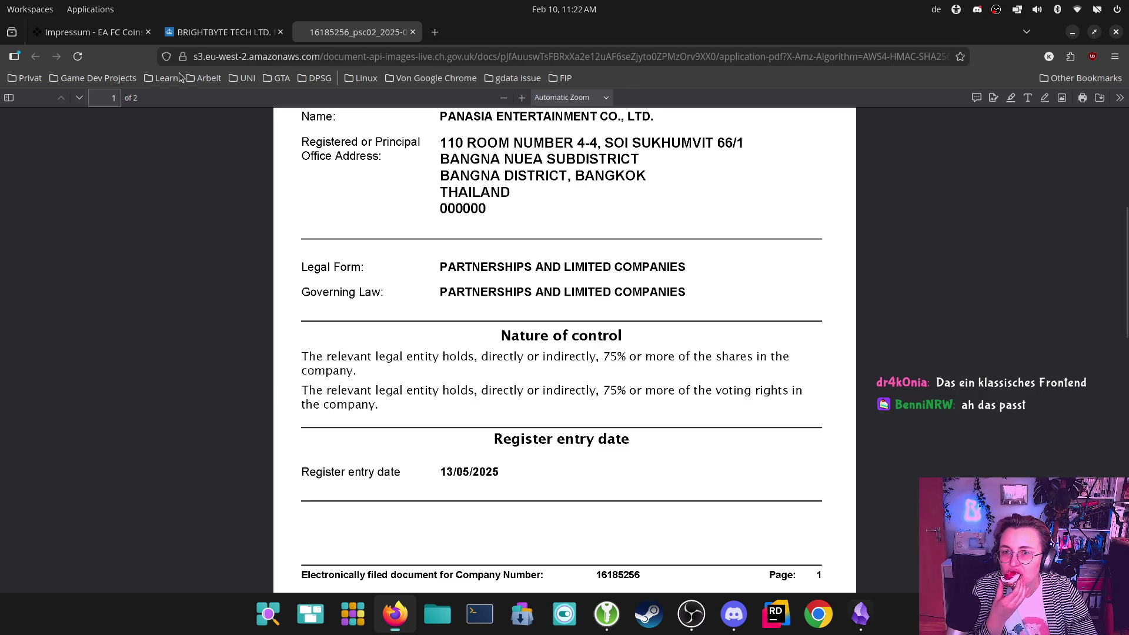
pyautogui.click(224, 32)
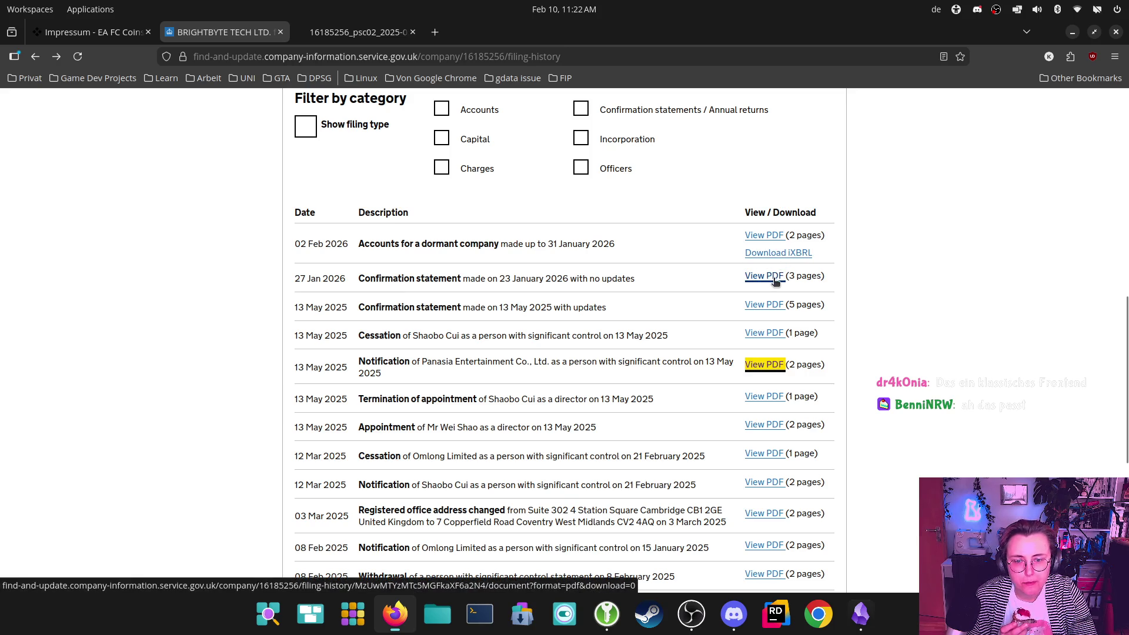
pyautogui.click(764, 334)
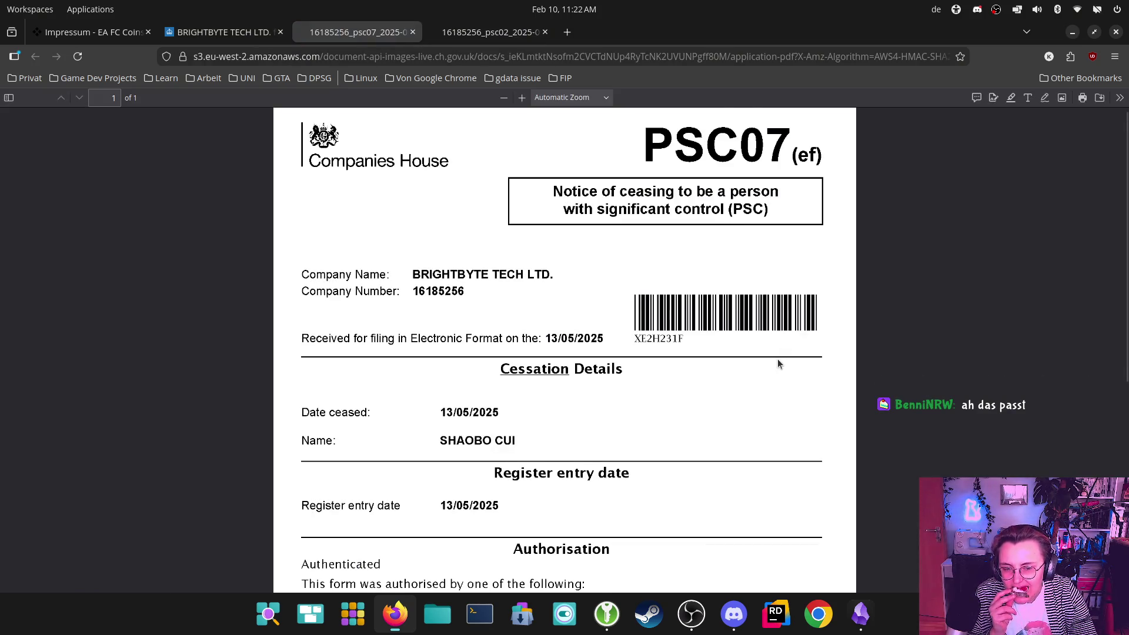
pyautogui.scroll(-5, 781, 355)
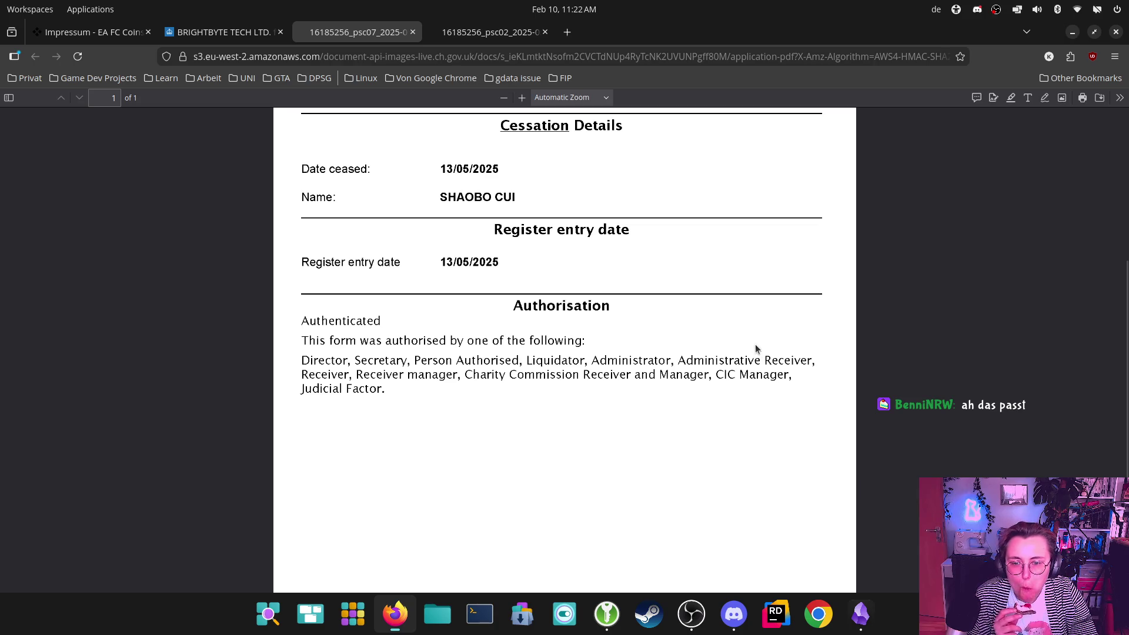
pyautogui.scroll(-2, 756, 346)
pyautogui.scroll(6, 757, 349)
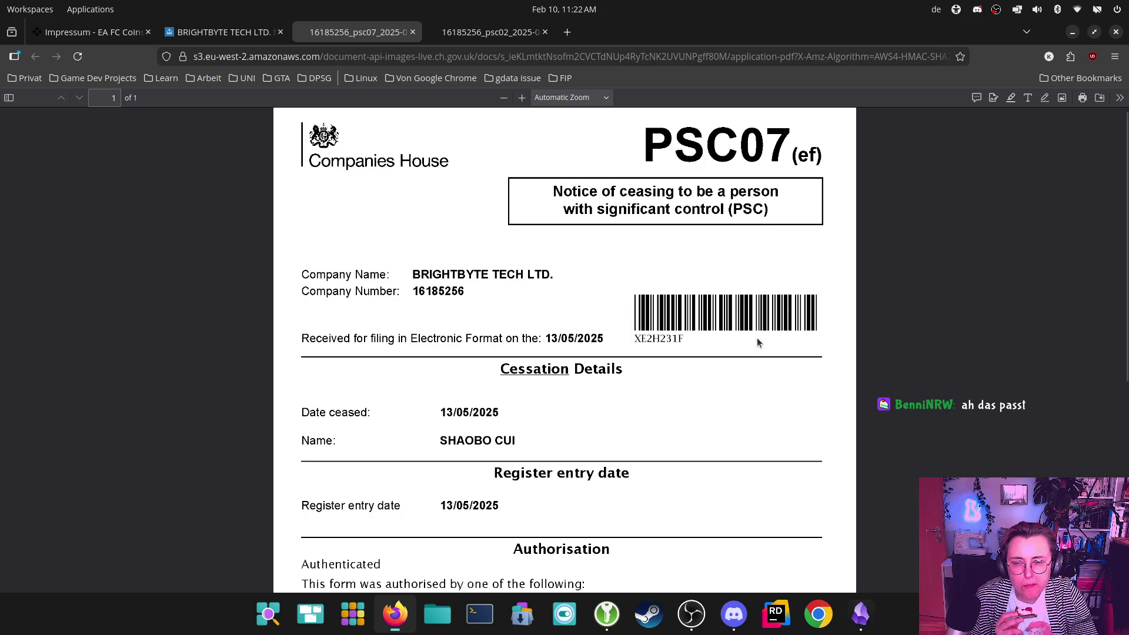
pyautogui.scroll(-2, 757, 341)
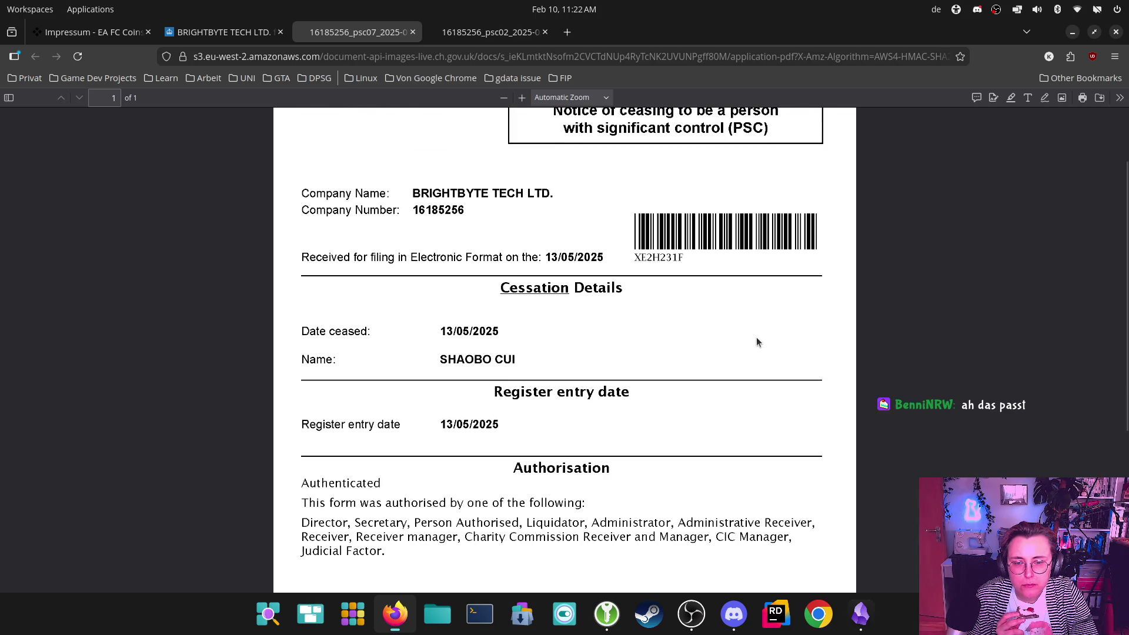
pyautogui.scroll(2, 756, 342)
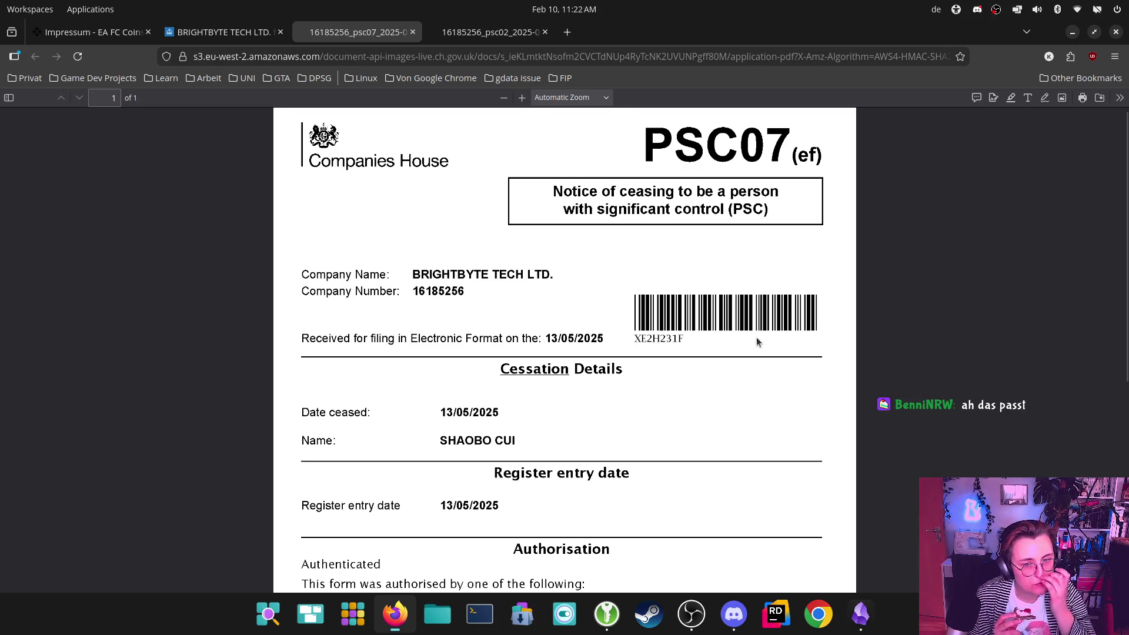
pyautogui.click(413, 31)
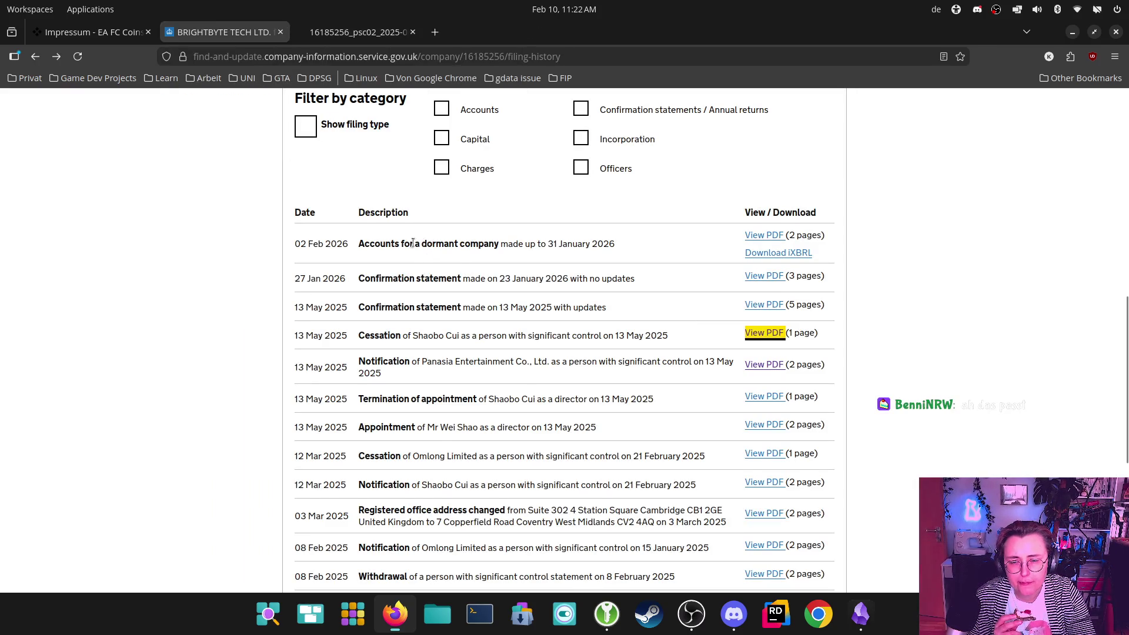
# - Read the dormant accounts PDF to 31 January 2026, then return to the filing history tab
pyautogui.click(775, 238)
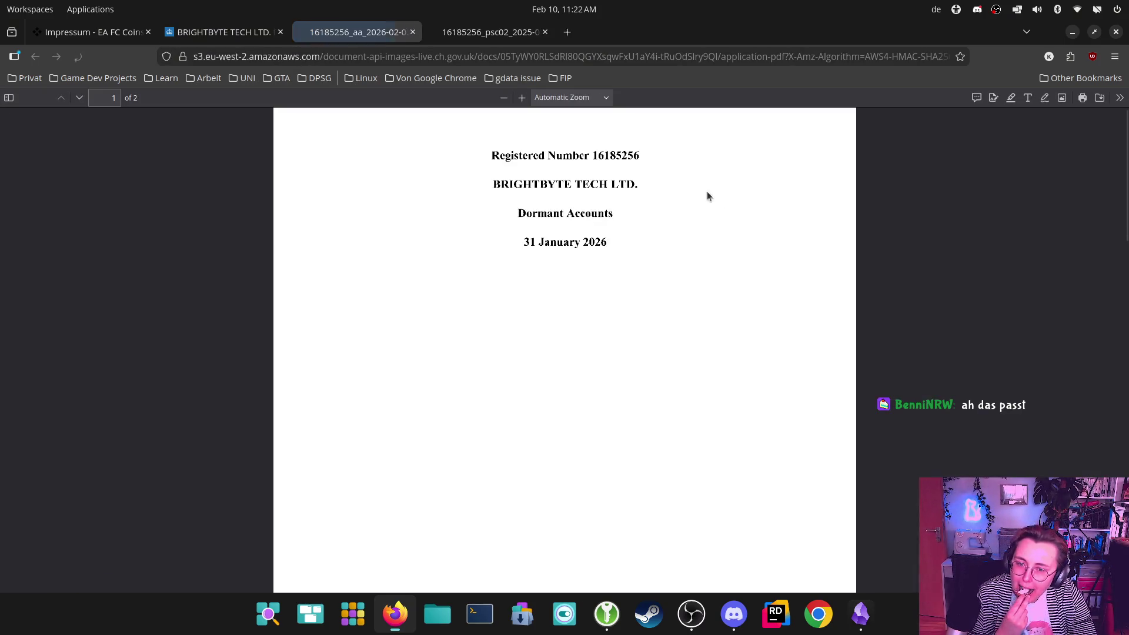
pyautogui.scroll(-10, 696, 233)
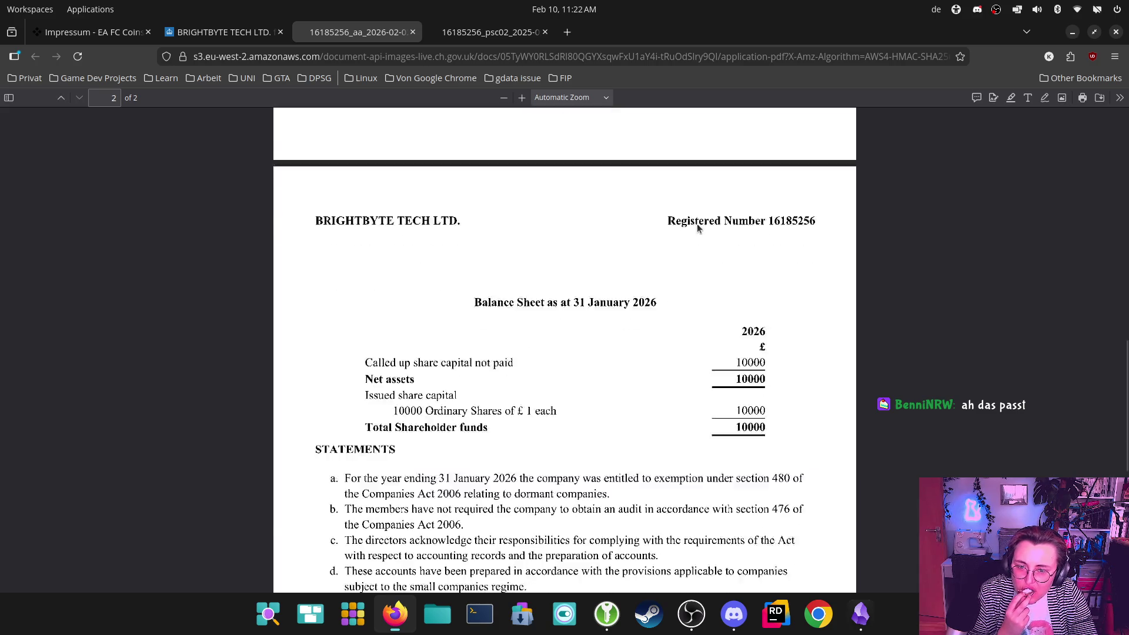
pyautogui.scroll(-2, 760, 245)
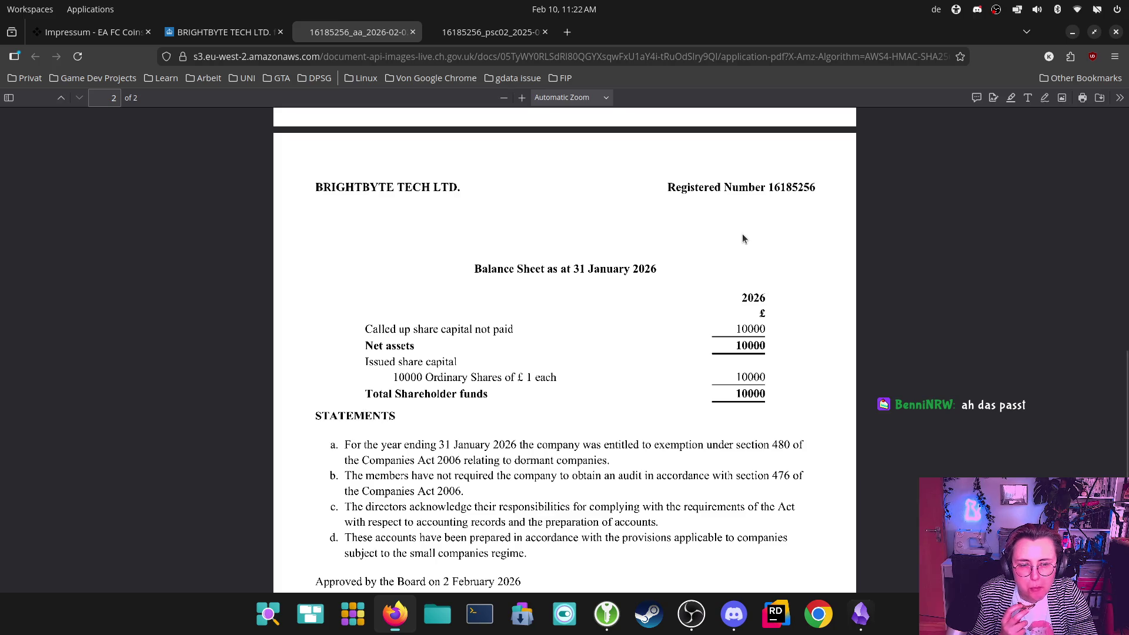
pyautogui.scroll(-2, 742, 234)
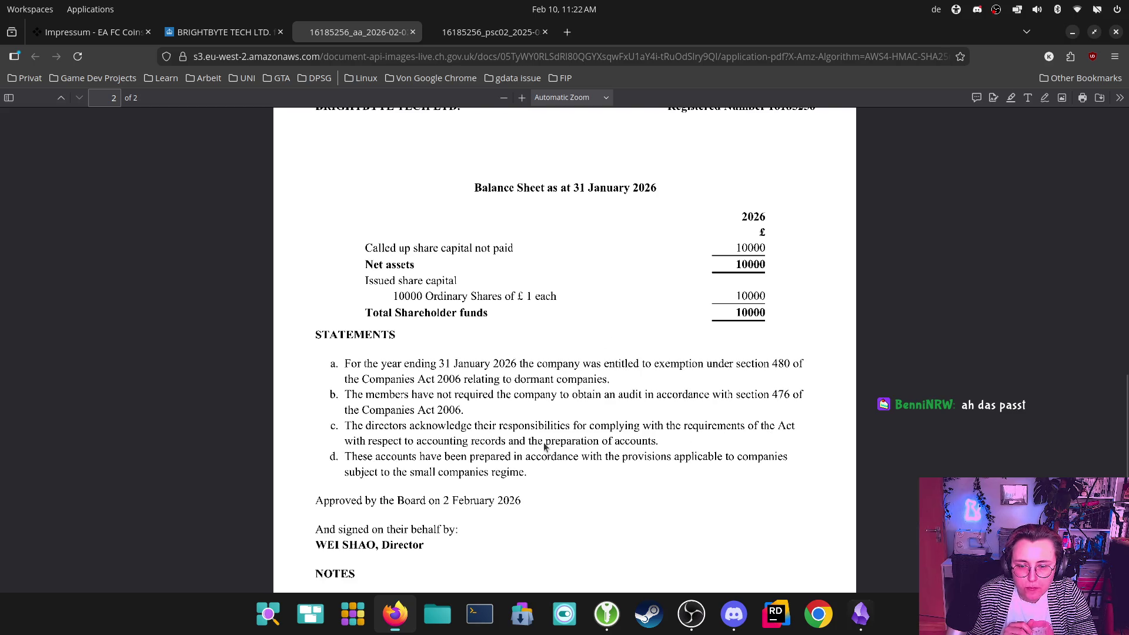
pyautogui.scroll(-3, 588, 441)
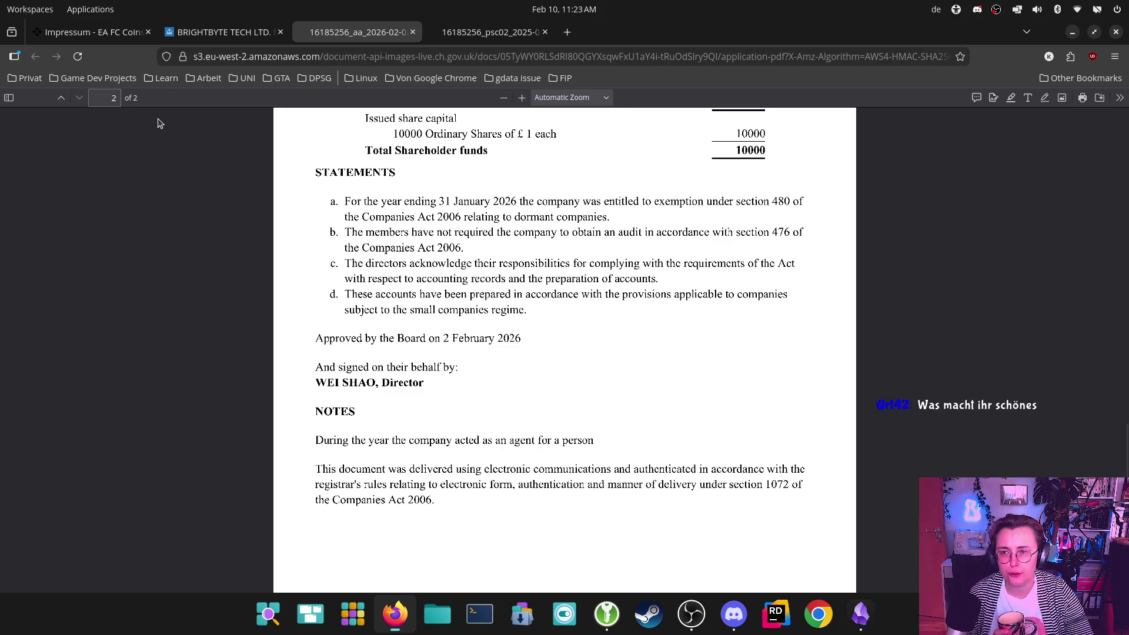
pyautogui.click(236, 32)
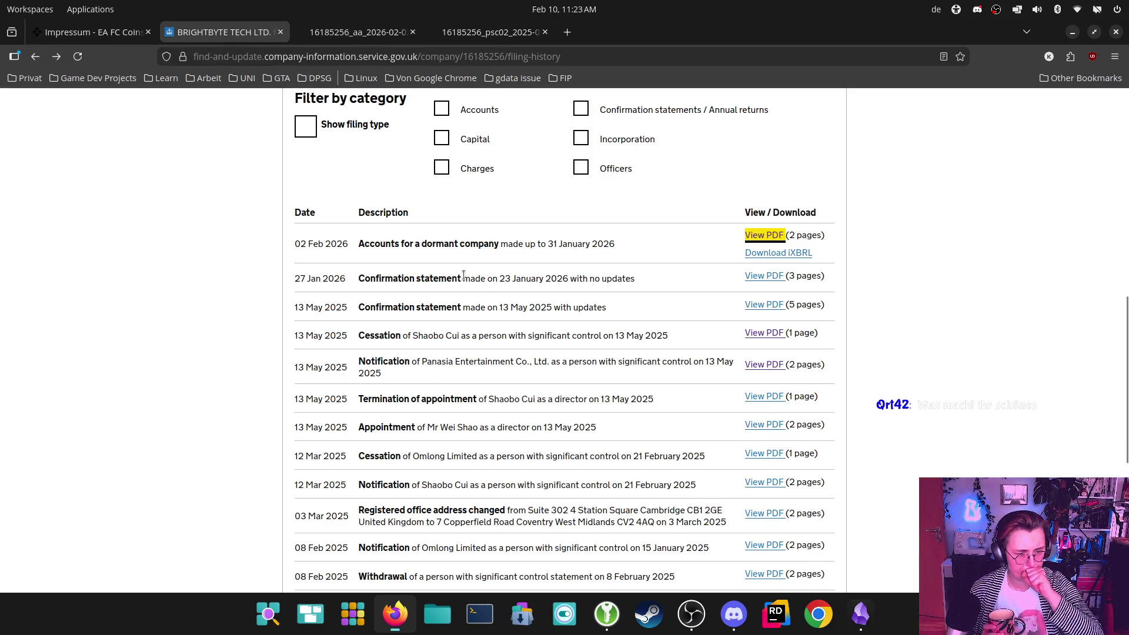
pyautogui.click(112, 23)
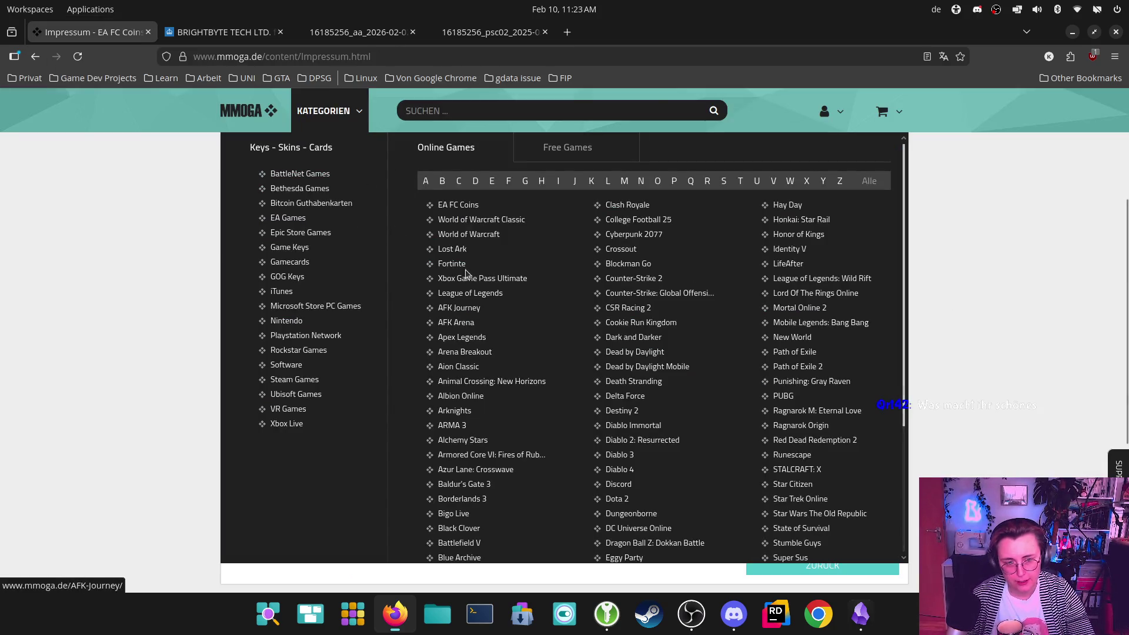
pyautogui.scroll(5, 738, 177)
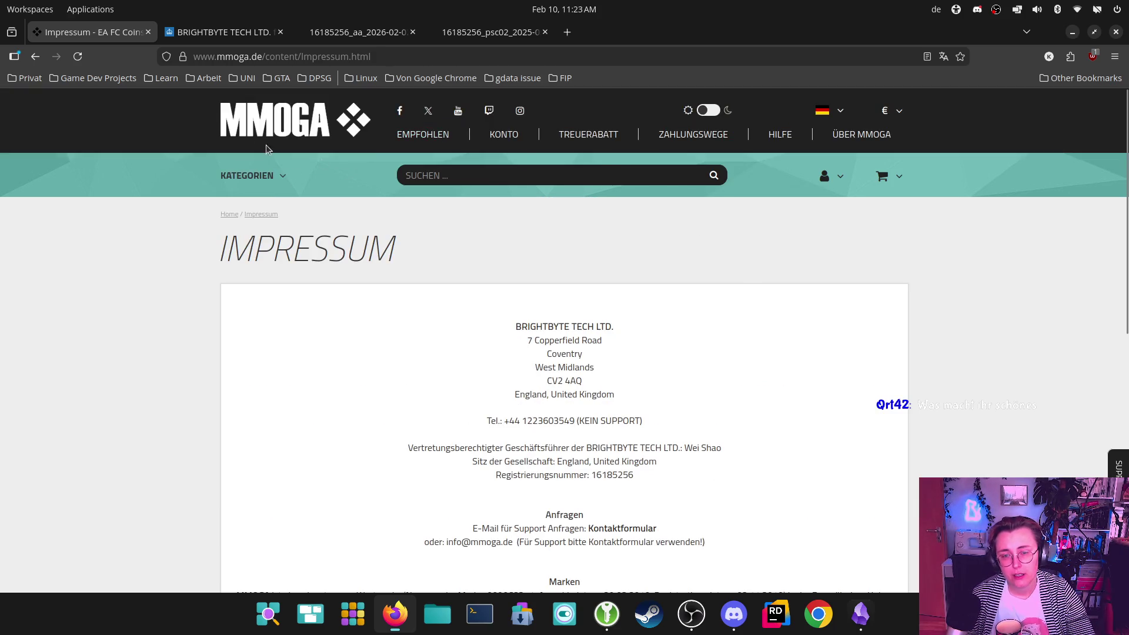
pyautogui.click(218, 32)
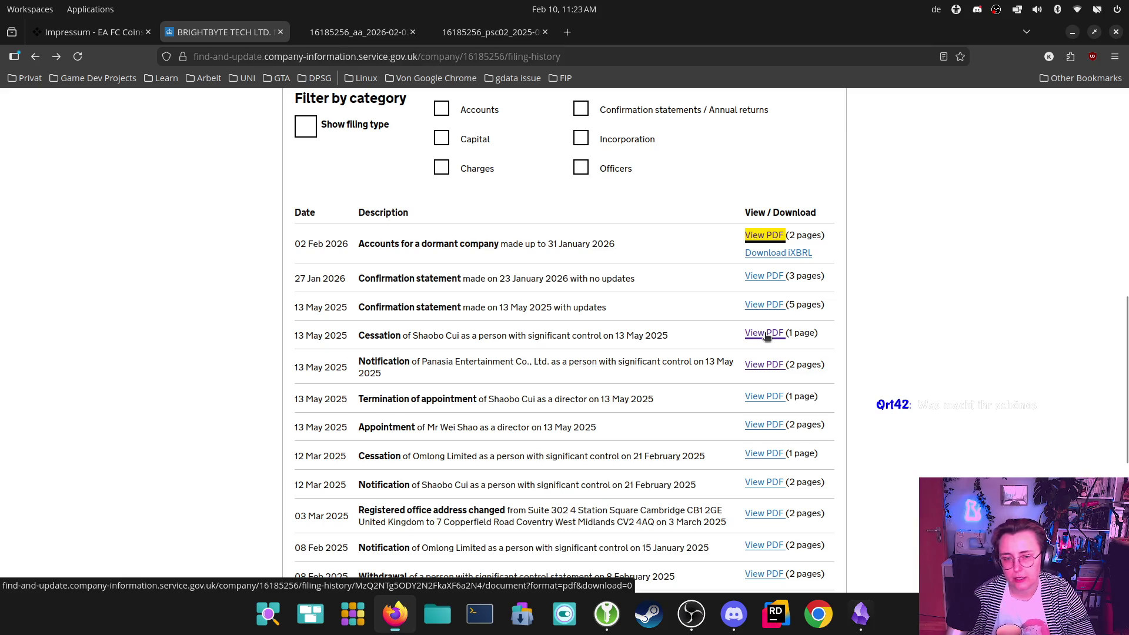
# - Open and read the Panasia Entertainment significant-control notification PDF
pyautogui.click(772, 368)
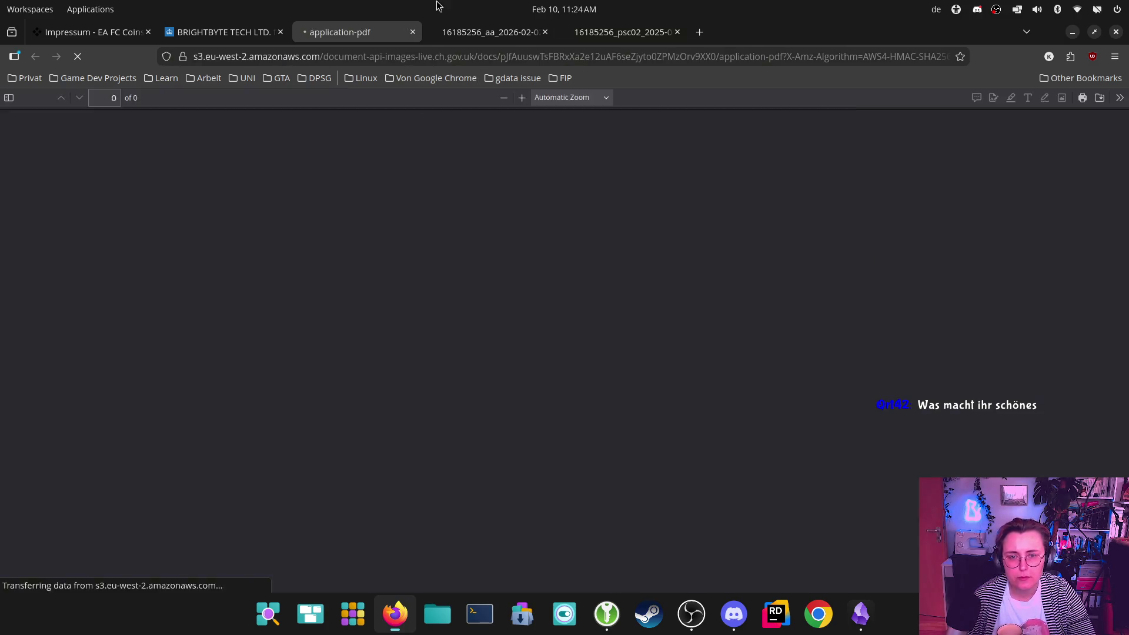
pyautogui.scroll(-4, 569, 285)
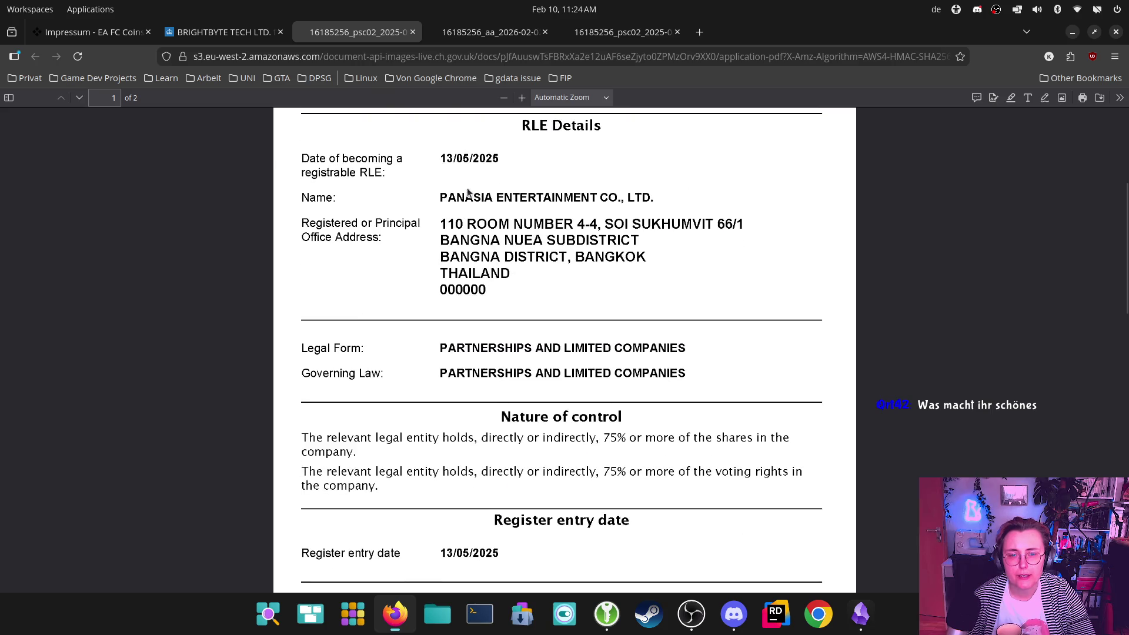
pyautogui.scroll(-1, 536, 402)
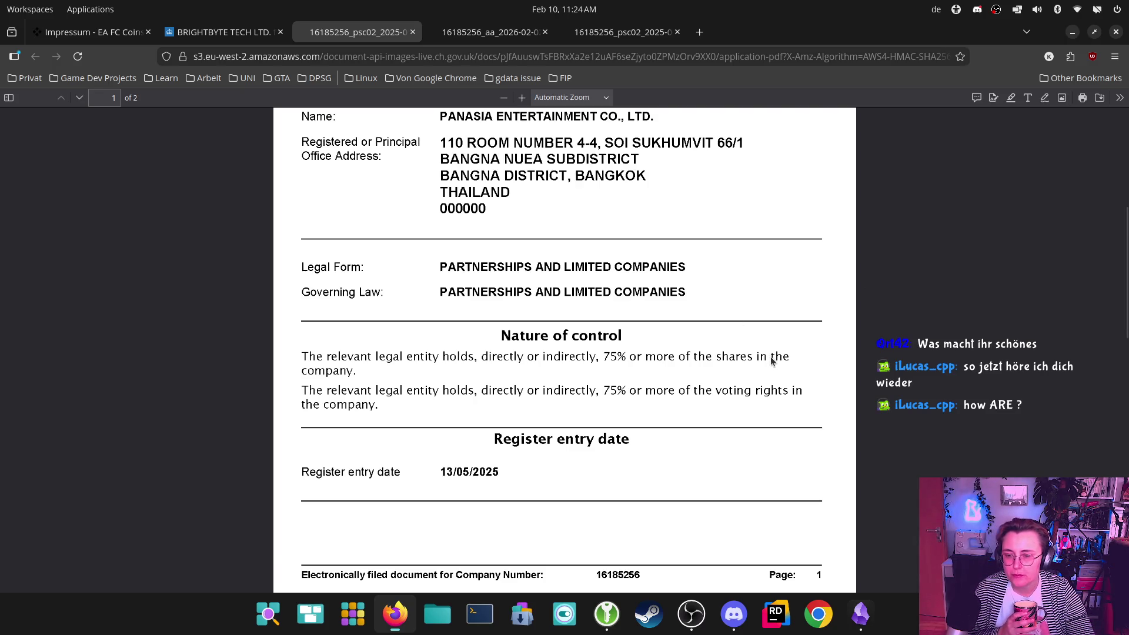
pyautogui.scroll(-2, 768, 358)
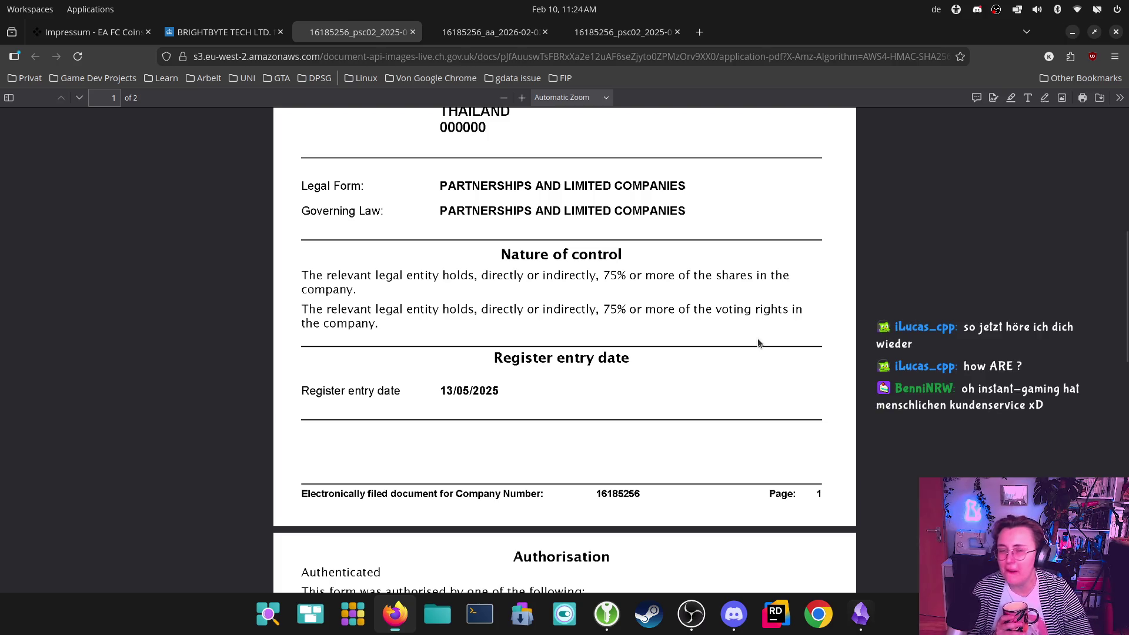
# - Close the duplicate PSC02, dormant accounts and Panasia notification PDF tabs
pyautogui.click(677, 31)
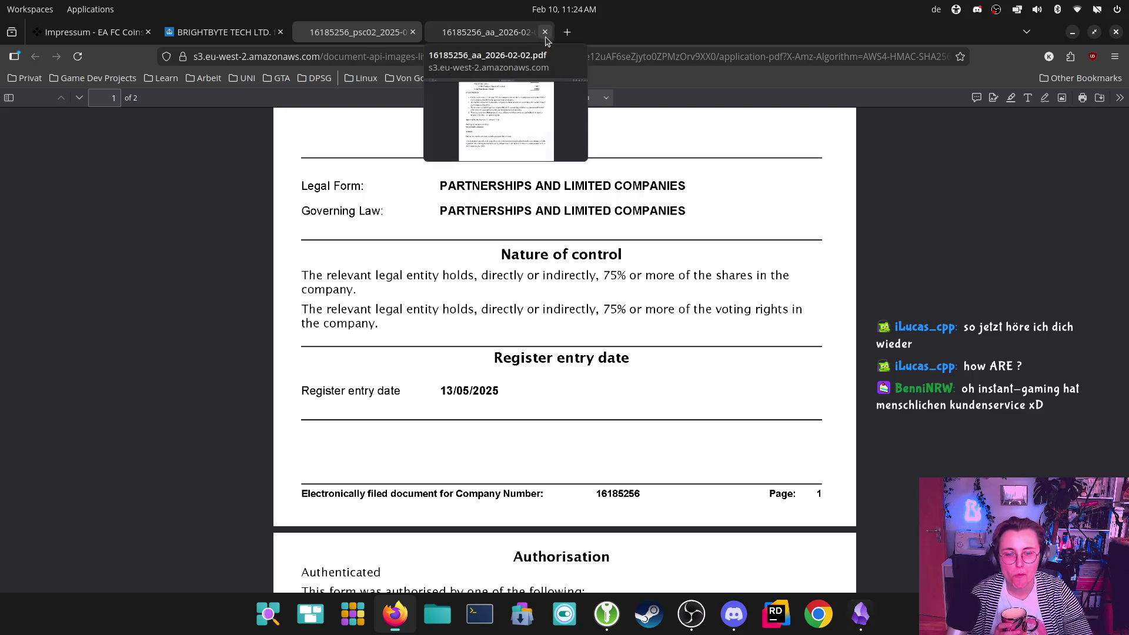
pyautogui.scroll(-5, 653, 228)
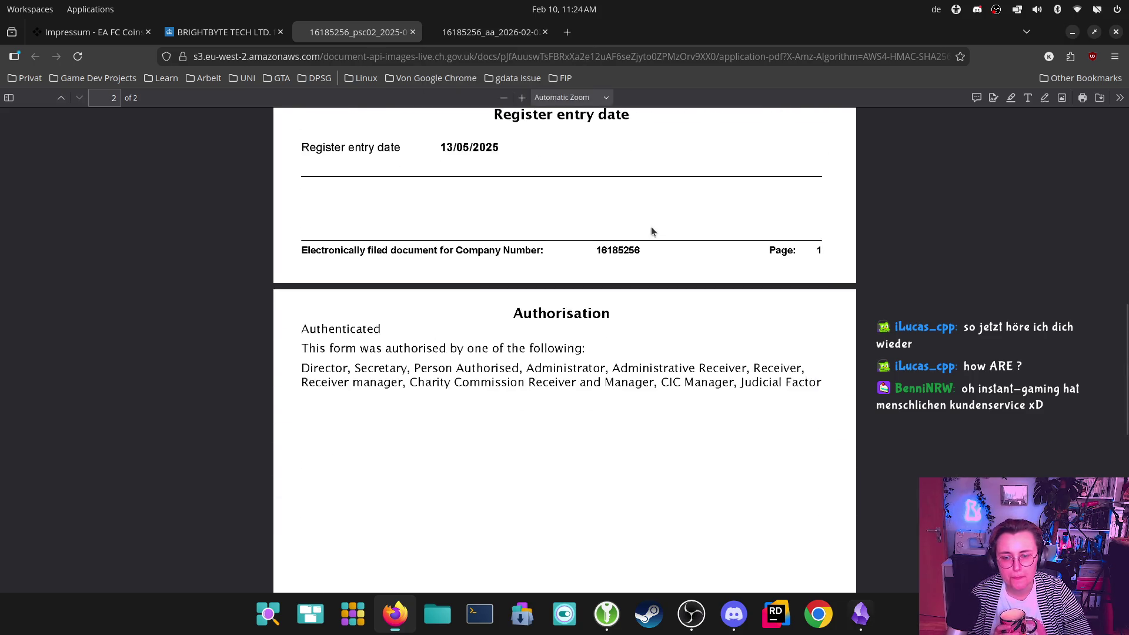
pyautogui.scroll(2, 653, 233)
pyautogui.click(545, 32)
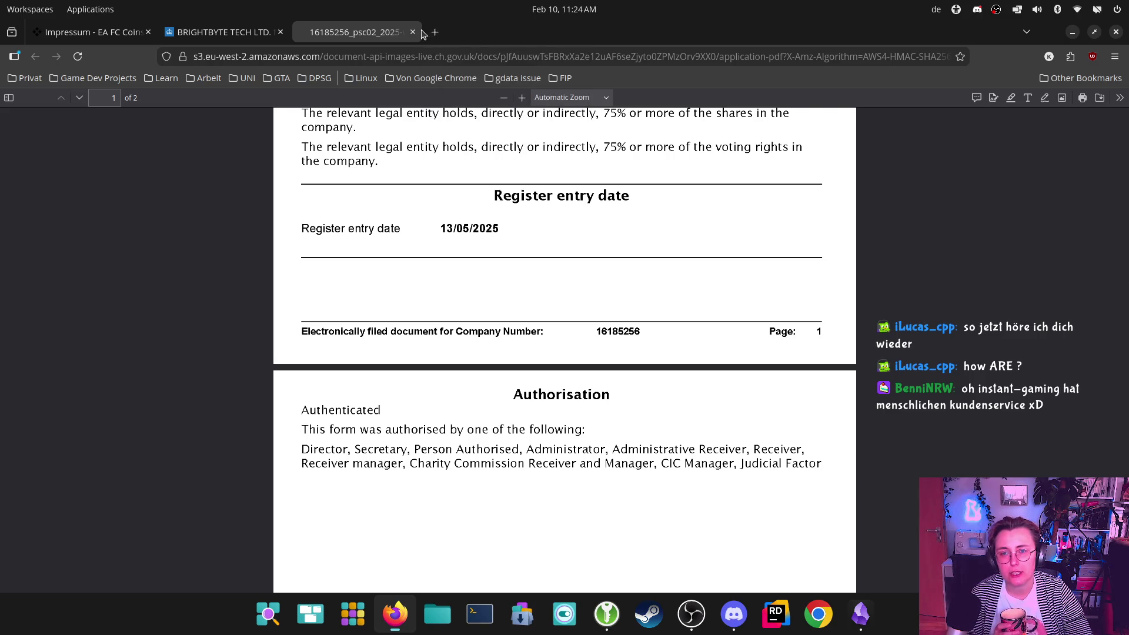
pyautogui.click(412, 32)
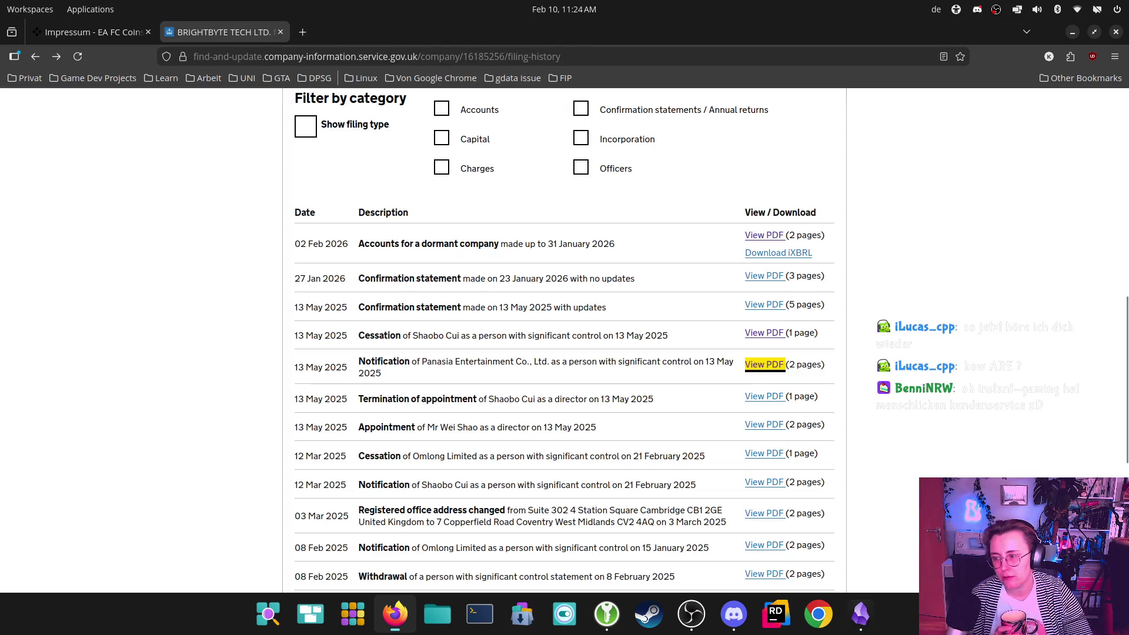
pyautogui.scroll(-3, 911, 289)
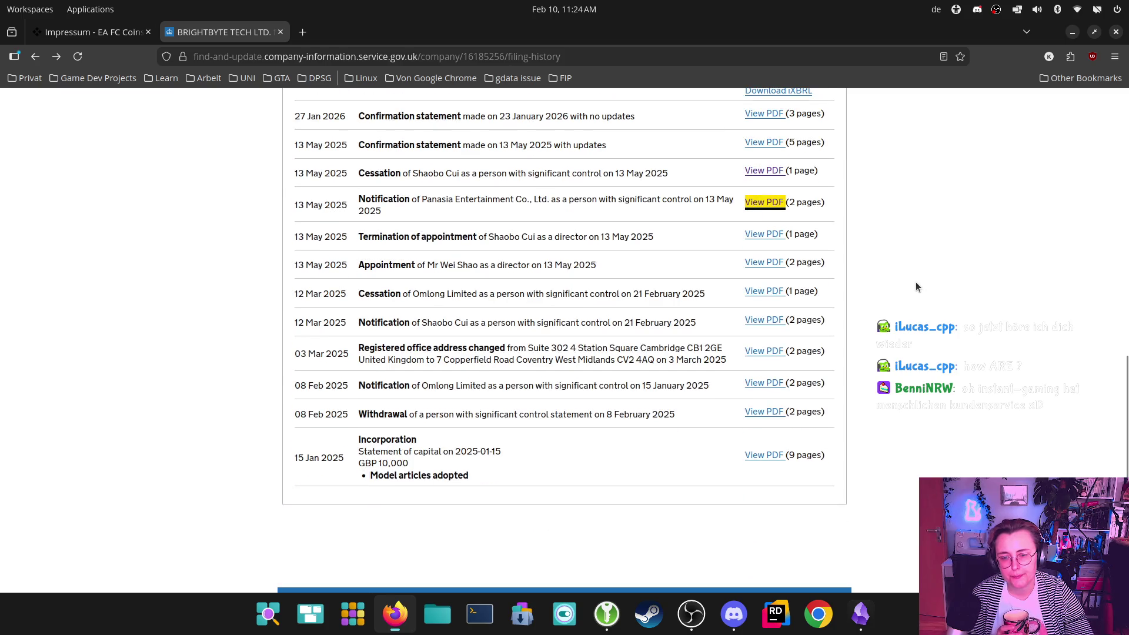
pyautogui.scroll(2, 922, 270)
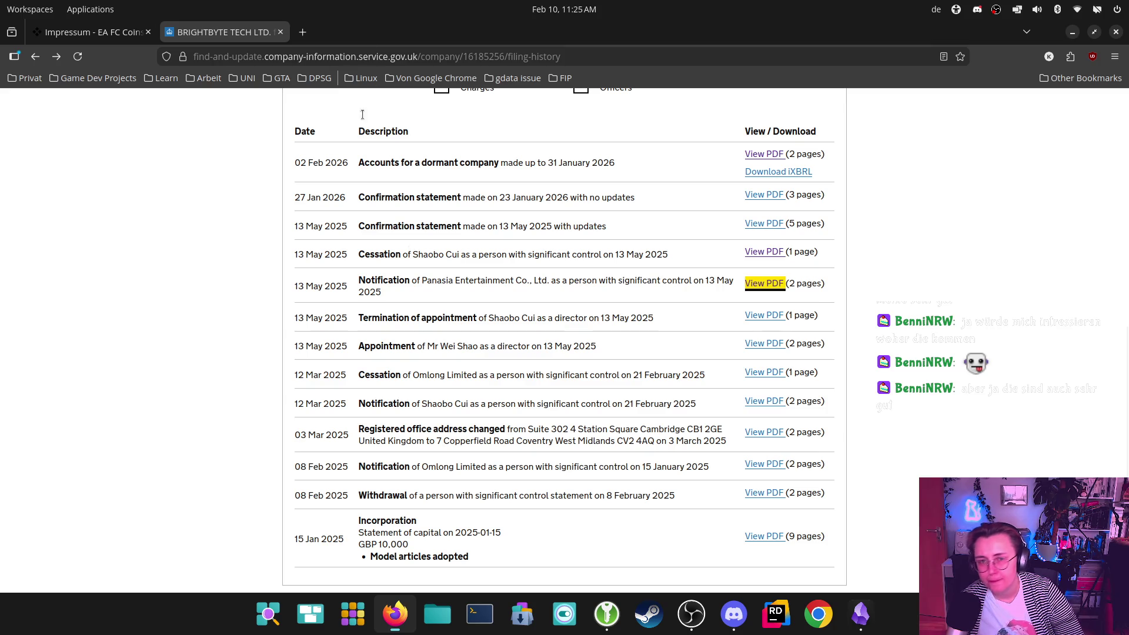
pyautogui.click(280, 32)
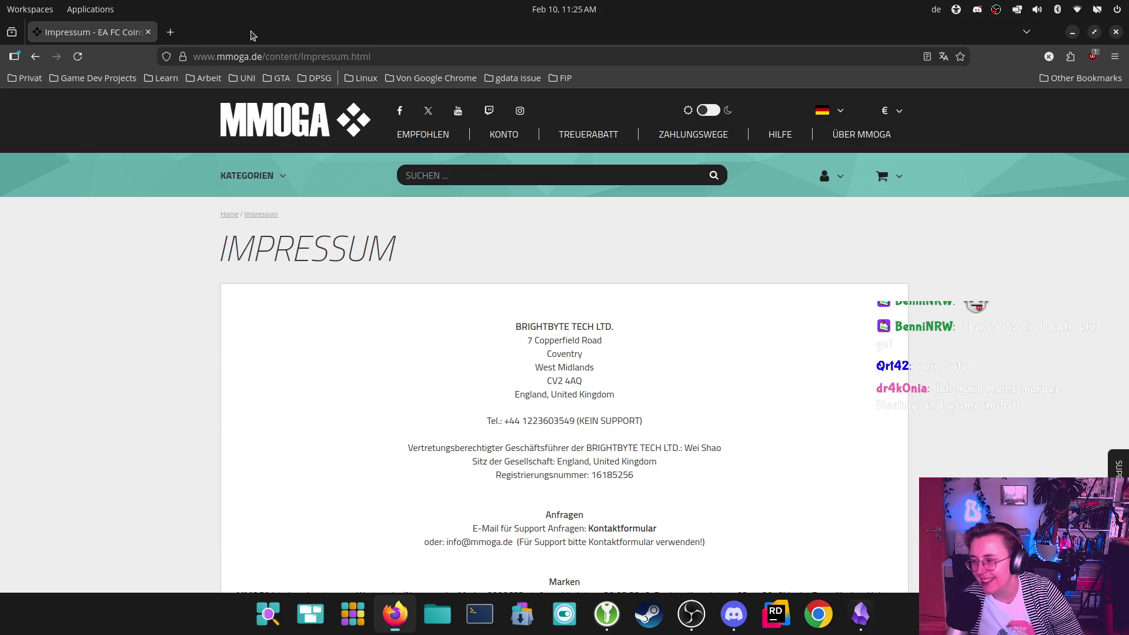
# - Search Google for 'rgamedeal' in a new tab
pyautogui.click(171, 33)
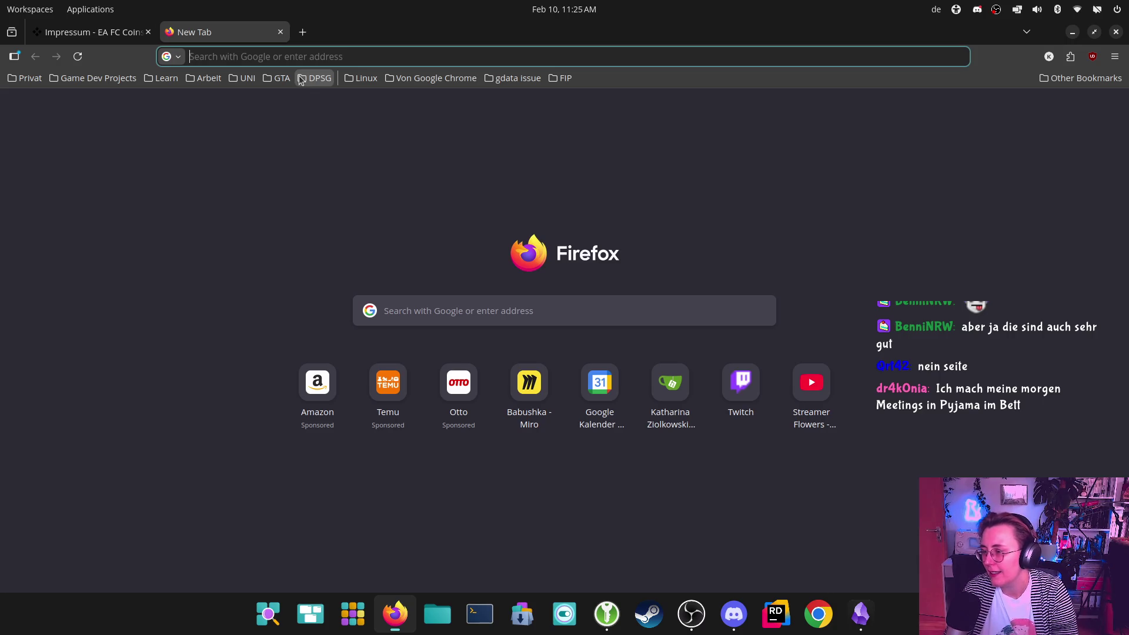
pyautogui.write('rg')
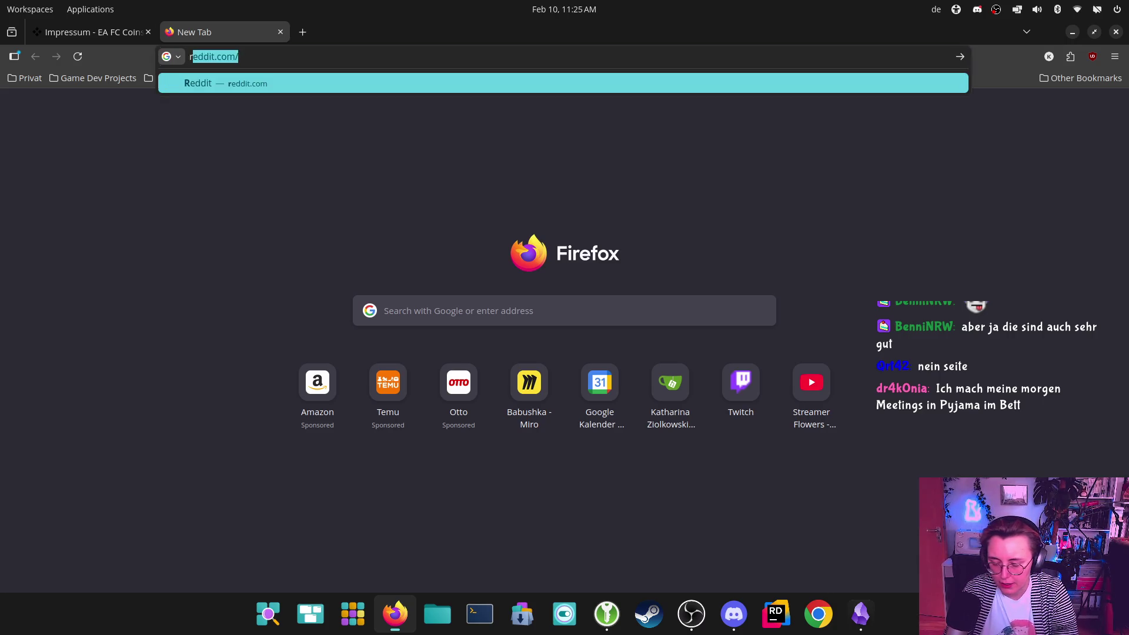
pyautogui.write('a')
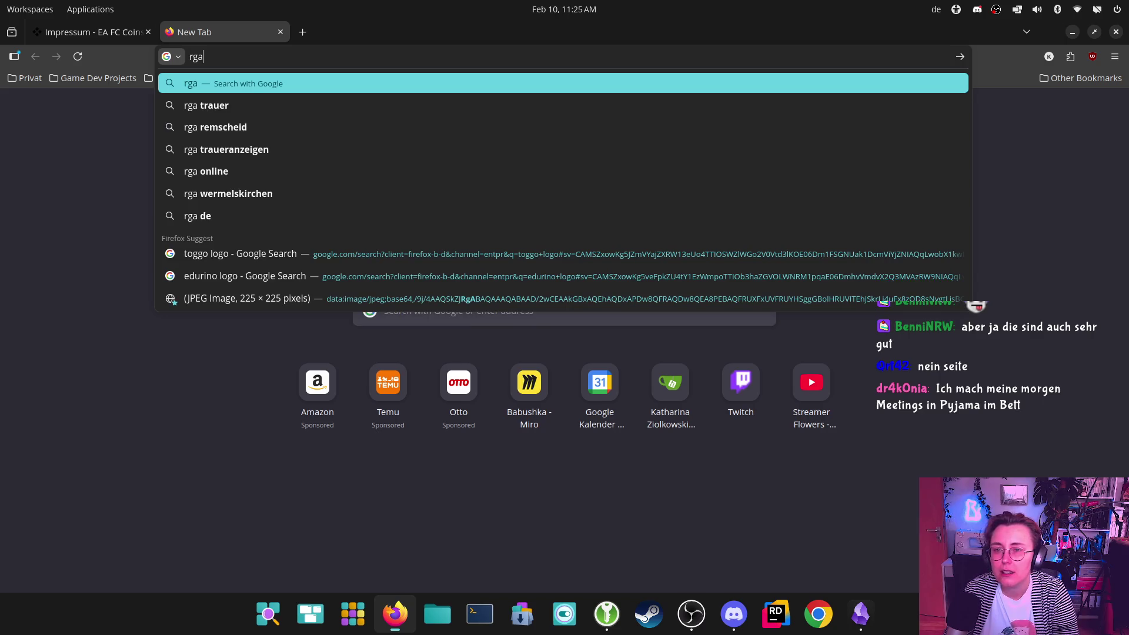
pyautogui.write('medeal')
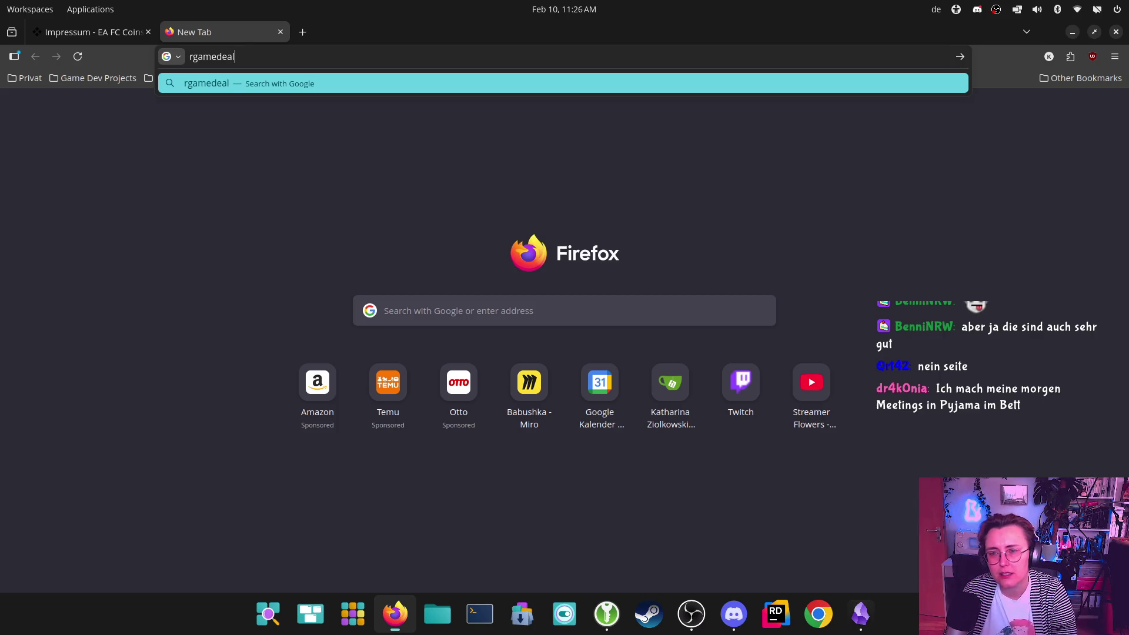
pyautogui.press('Return')
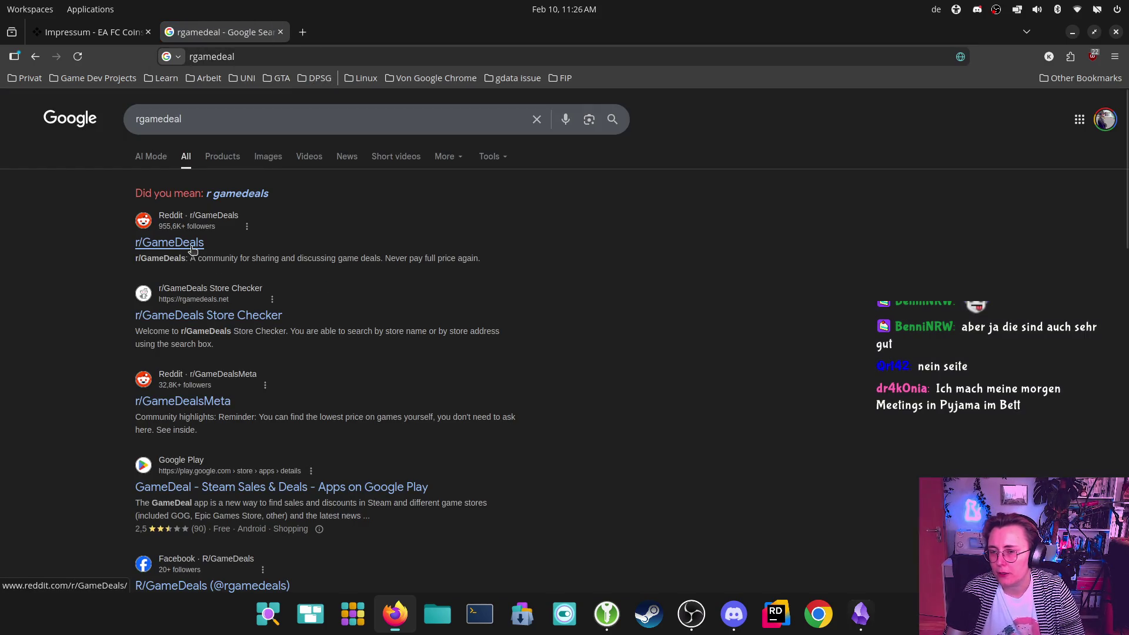
# - Scroll the results and open the r/GameDeals Store Checker at rgamedeals.net
pyautogui.scroll(-3, 271, 397)
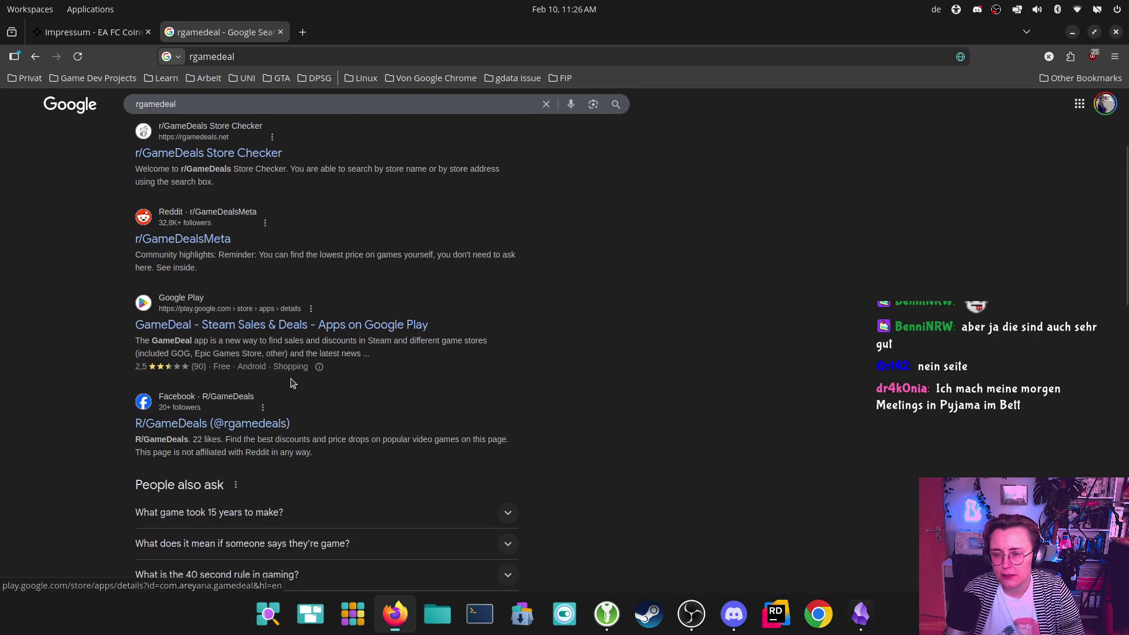
pyautogui.scroll(-5, 385, 349)
pyautogui.scroll(-3, 385, 348)
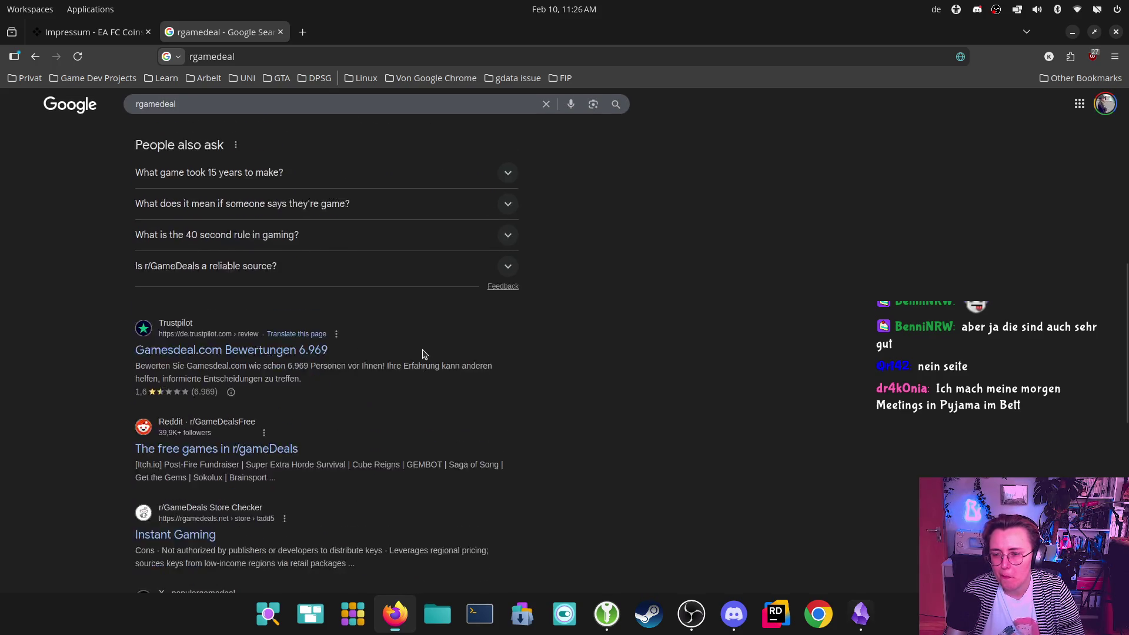
pyautogui.scroll(-3, 424, 354)
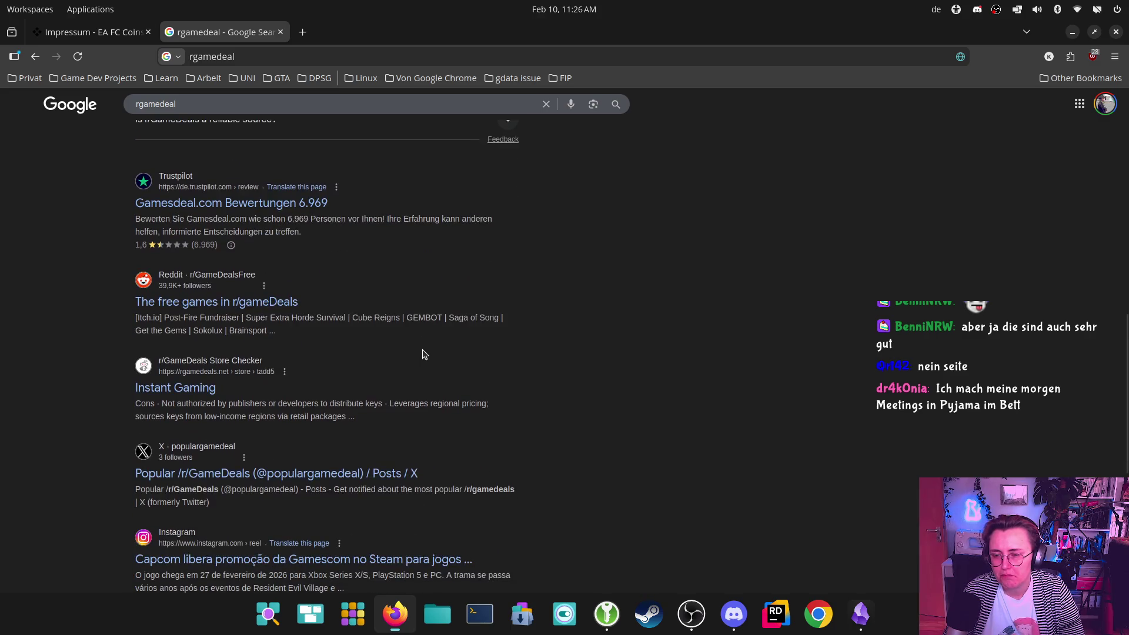
pyautogui.scroll(-3, 424, 354)
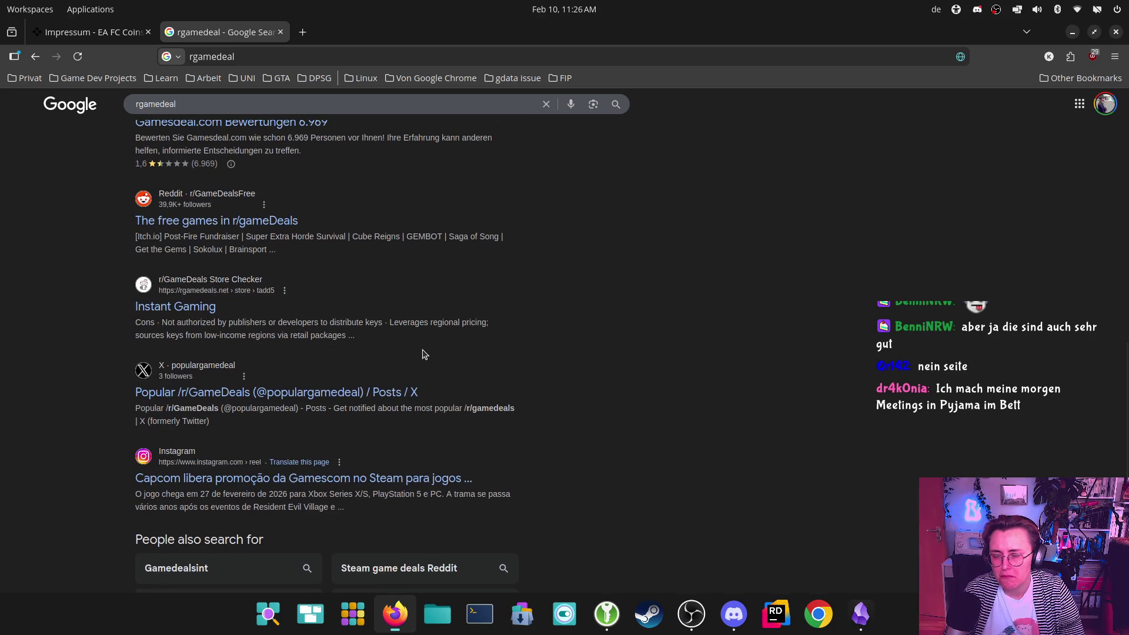
pyautogui.scroll(12, 419, 346)
pyautogui.scroll(15, 417, 342)
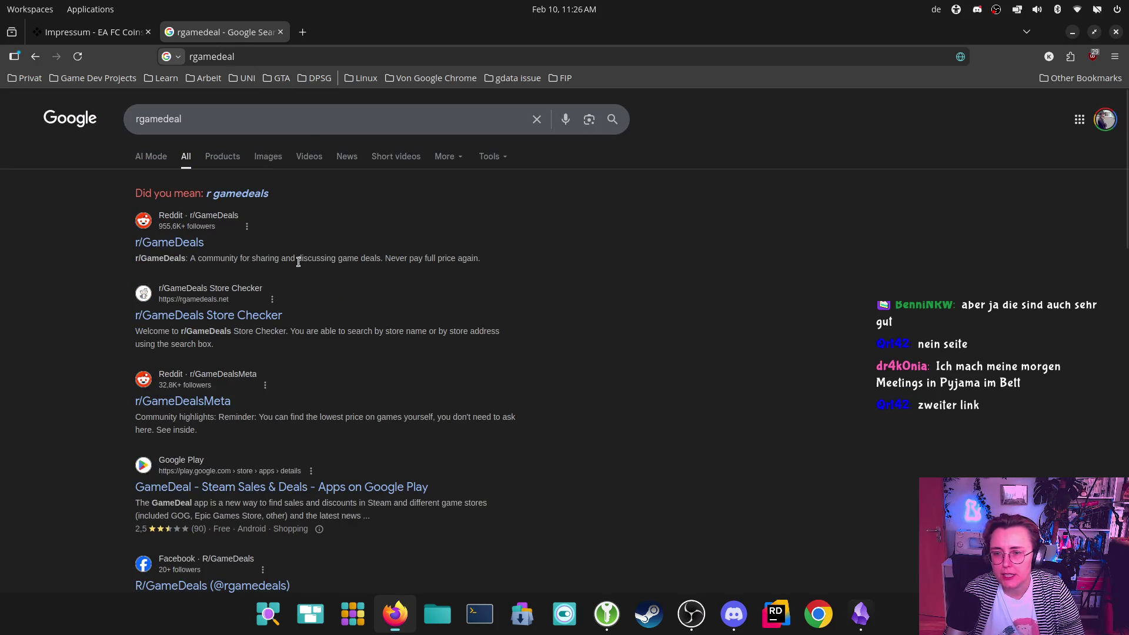
pyautogui.click(241, 314)
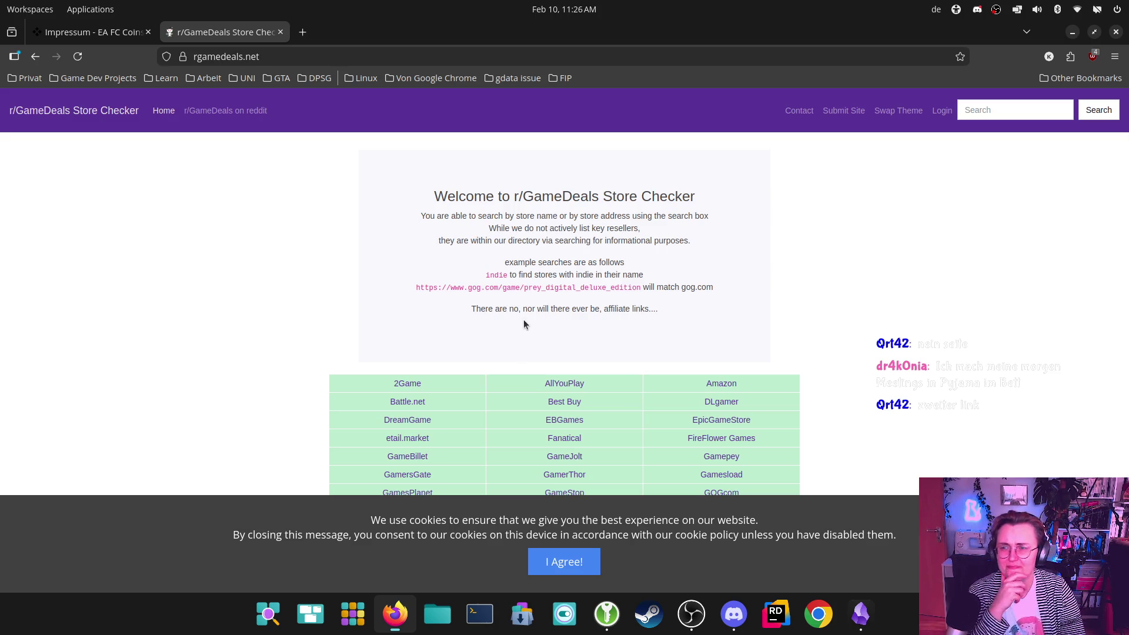
# - Search the Store Checker directory for 'mmoga'
pyautogui.scroll(-1, 810, 419)
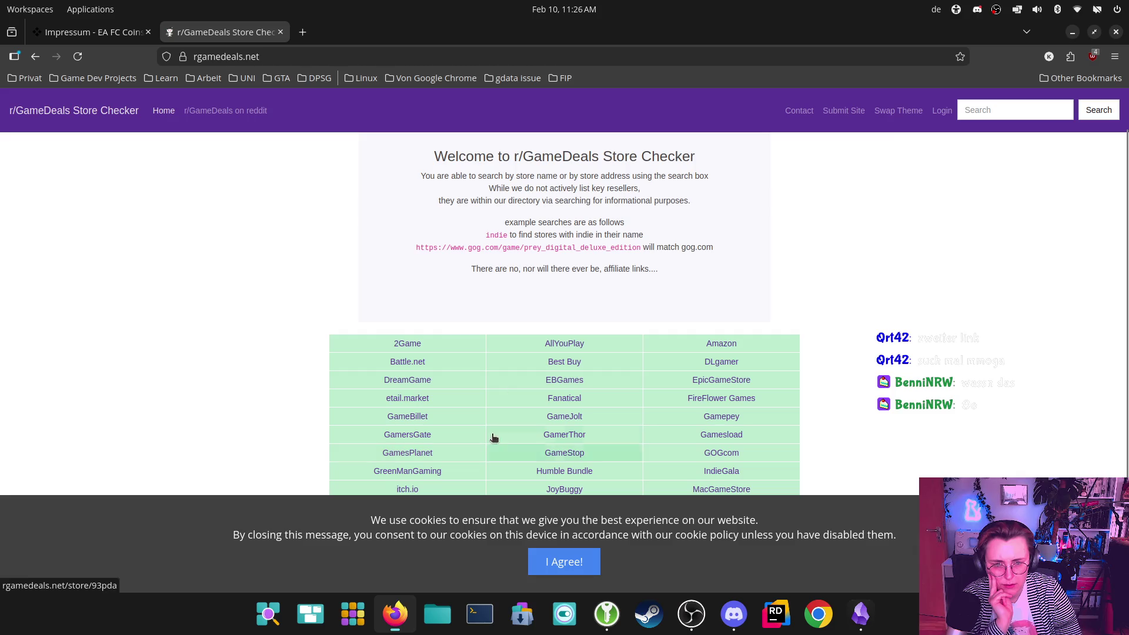
pyautogui.click(1018, 114)
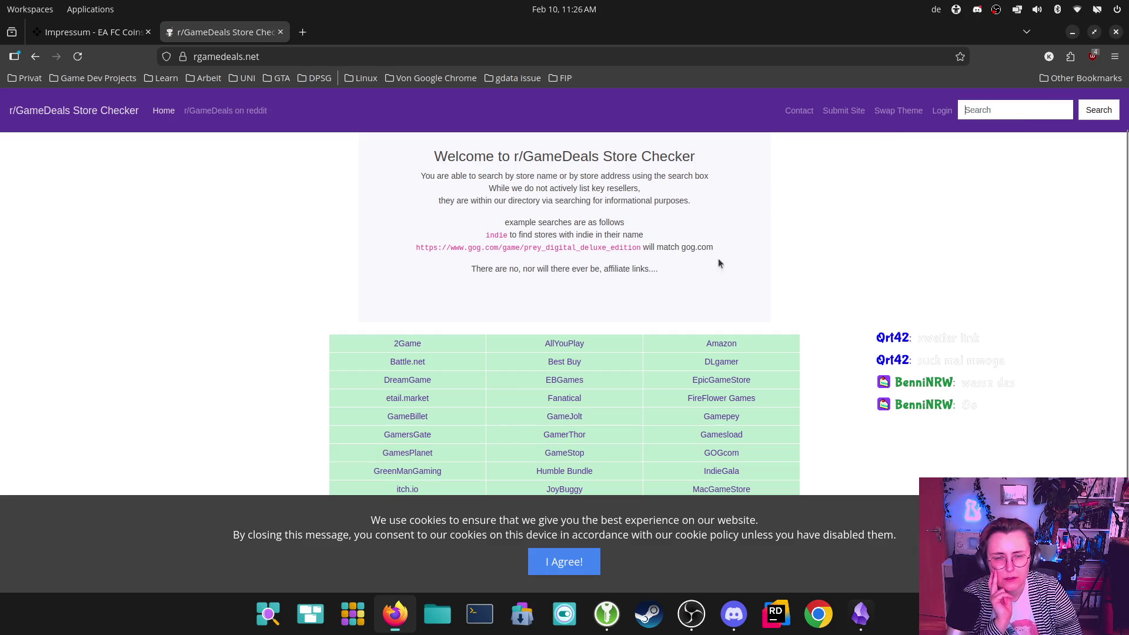
pyautogui.write('mmoga')
pyautogui.press('Return')
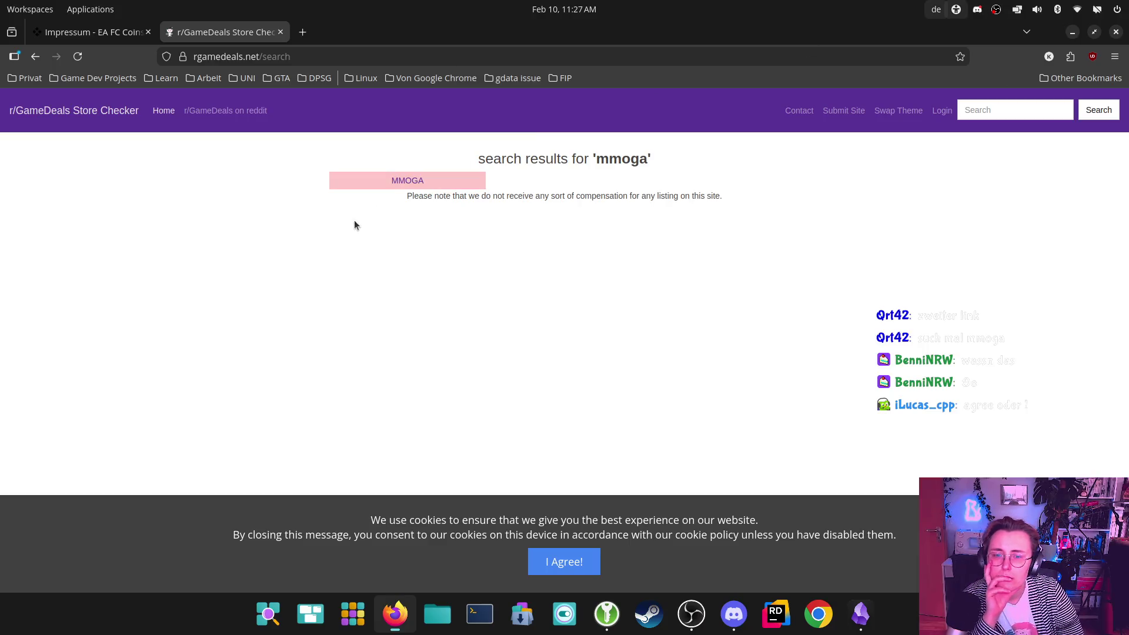
# - Open the MMOGA entry and highlight its not-authorized warning and list of cons
pyautogui.click(403, 180)
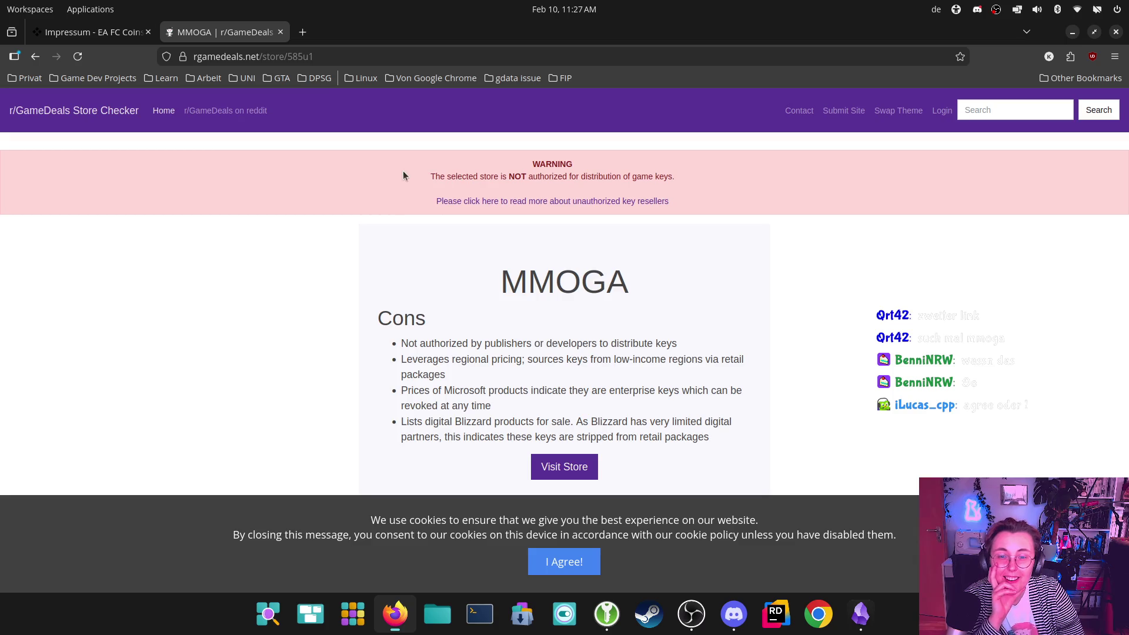
pyautogui.moveTo(715, 178); pyautogui.dragTo(436, 178)
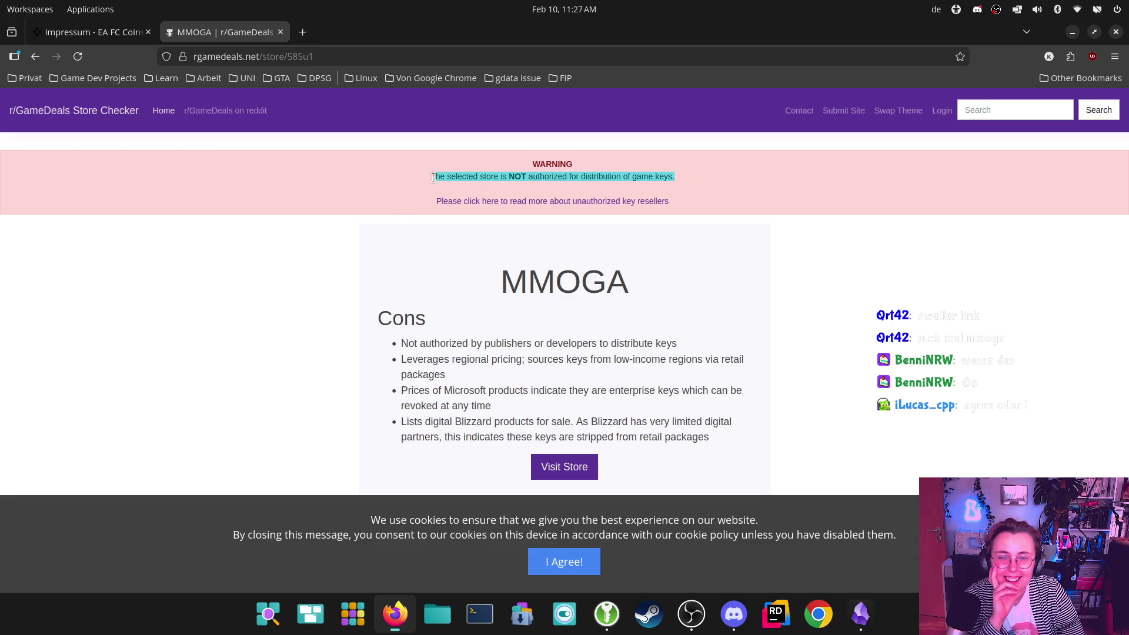
pyautogui.click(784, 196)
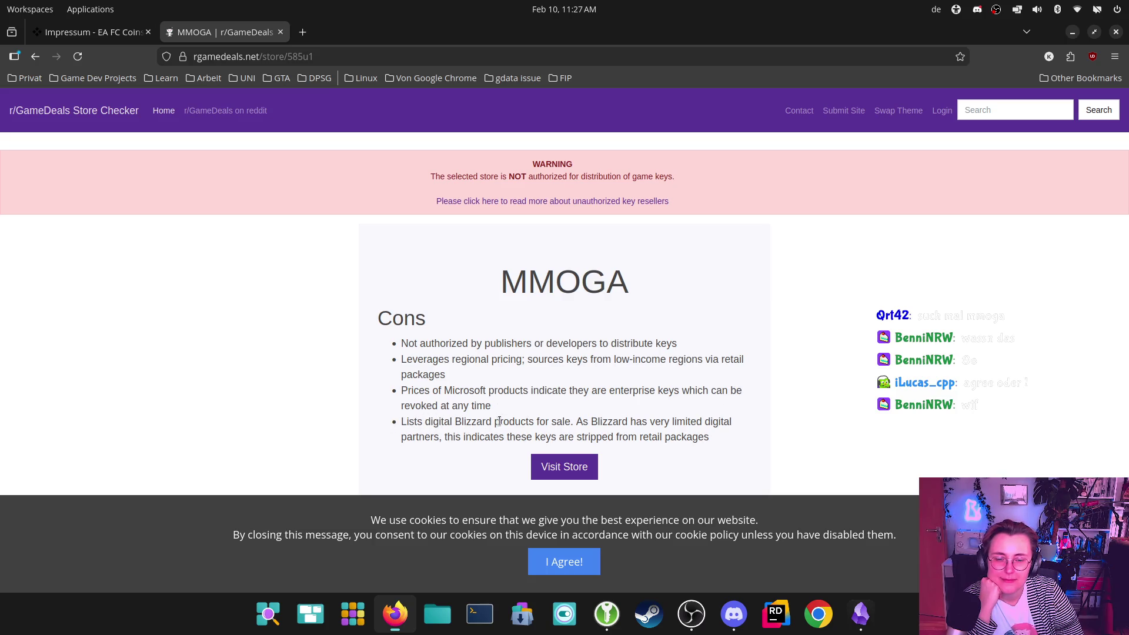
pyautogui.moveTo(721, 439)
pyautogui.mouseDown()
pyautogui.moveTo(379, 345)
pyautogui.moveTo(339, 312)
pyautogui.mouseUp()
pyautogui.click(675, 337)
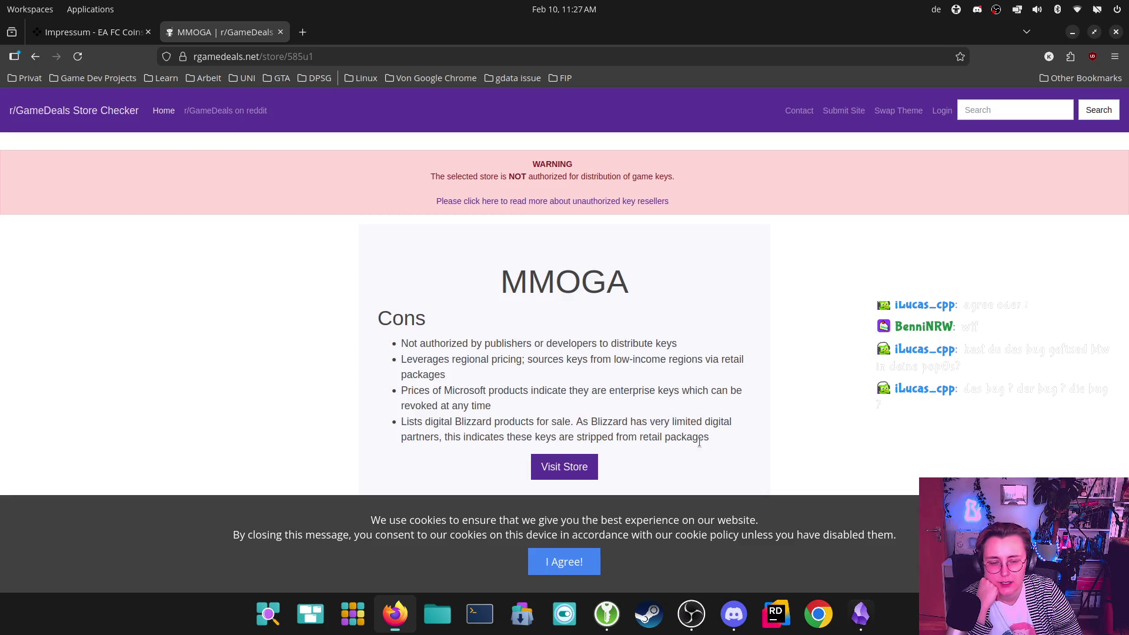
pyautogui.moveTo(717, 441); pyautogui.dragTo(377, 437)
pyautogui.moveTo(713, 439); pyautogui.dragTo(574, 436)
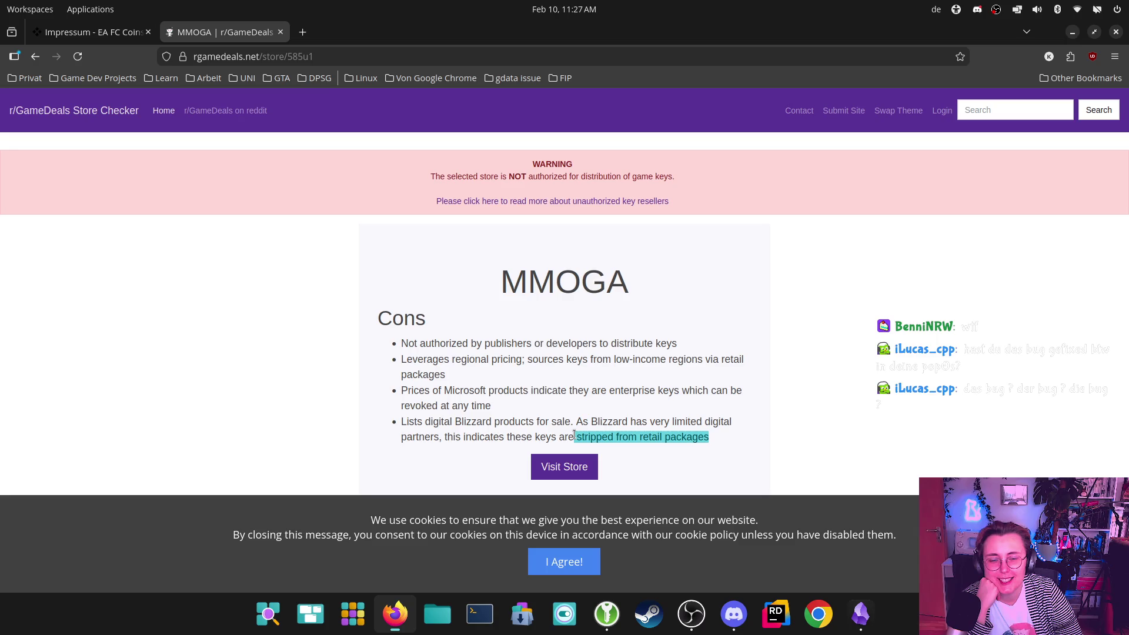
pyautogui.click(824, 426)
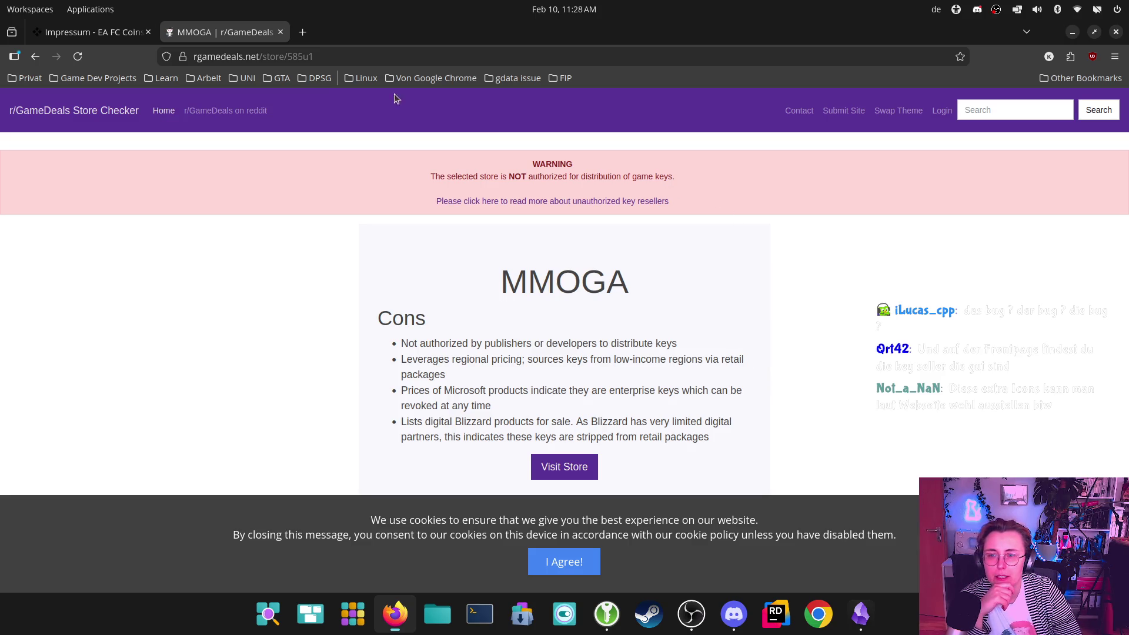
# - Return to the store checker home page and accept the cookie notice
pyautogui.click(159, 113)
pyautogui.scroll(-1, 449, 351)
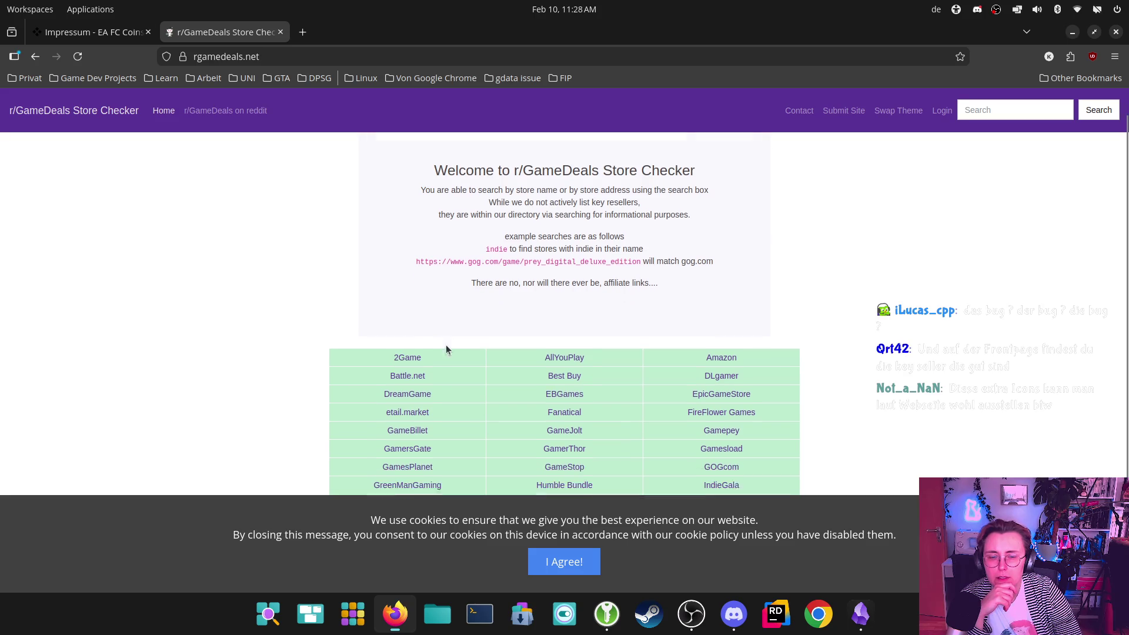
pyautogui.click(579, 562)
# - Check AllYouPlay's authorized entry, then return to the home store list
pyautogui.scroll(1, 764, 471)
pyautogui.scroll(-1, 789, 524)
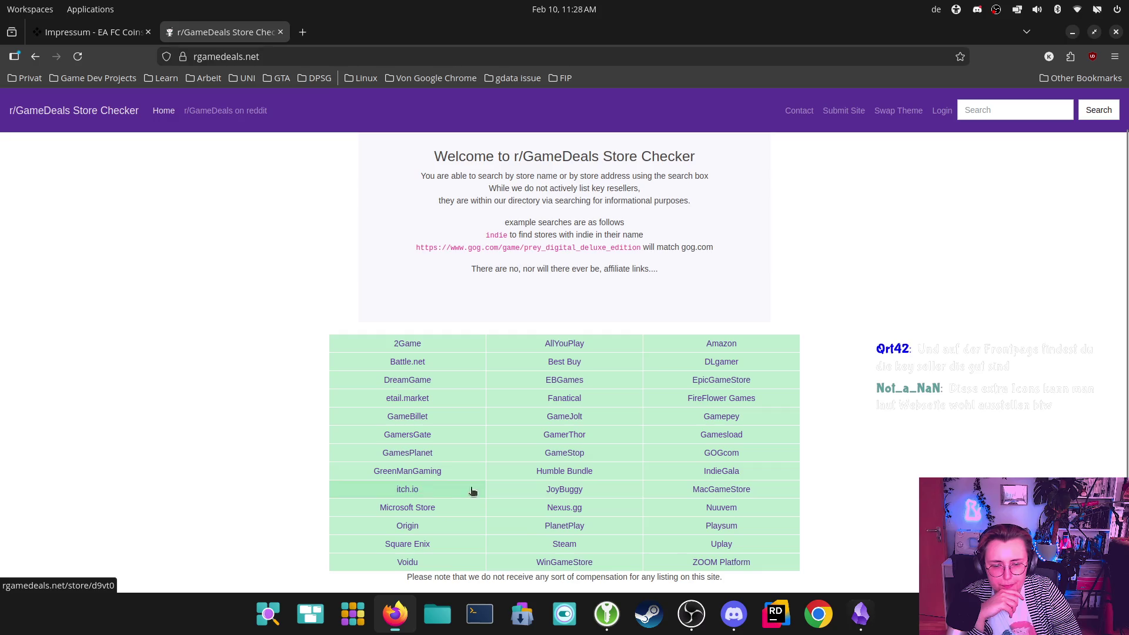
pyautogui.scroll(1, 749, 494)
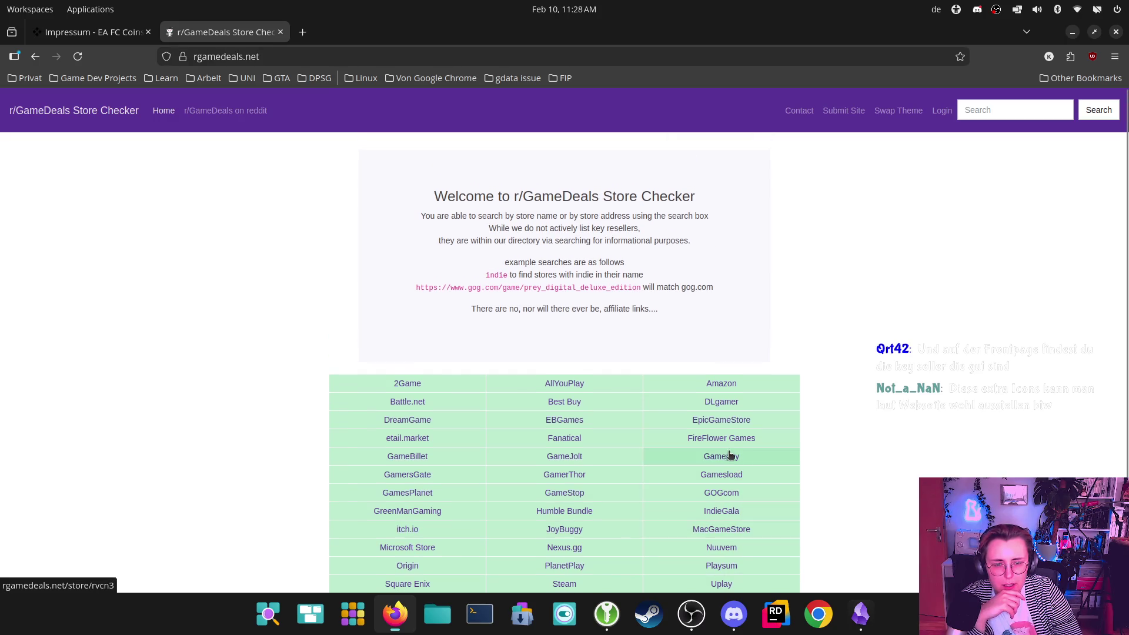
pyautogui.scroll(-1, 729, 451)
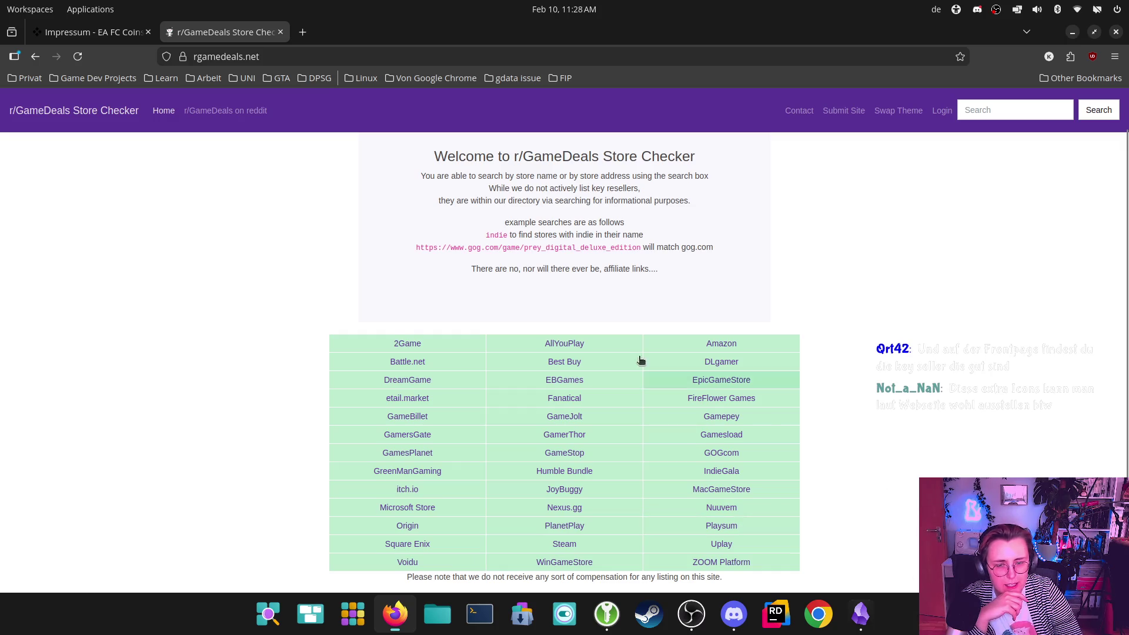
pyautogui.click(575, 344)
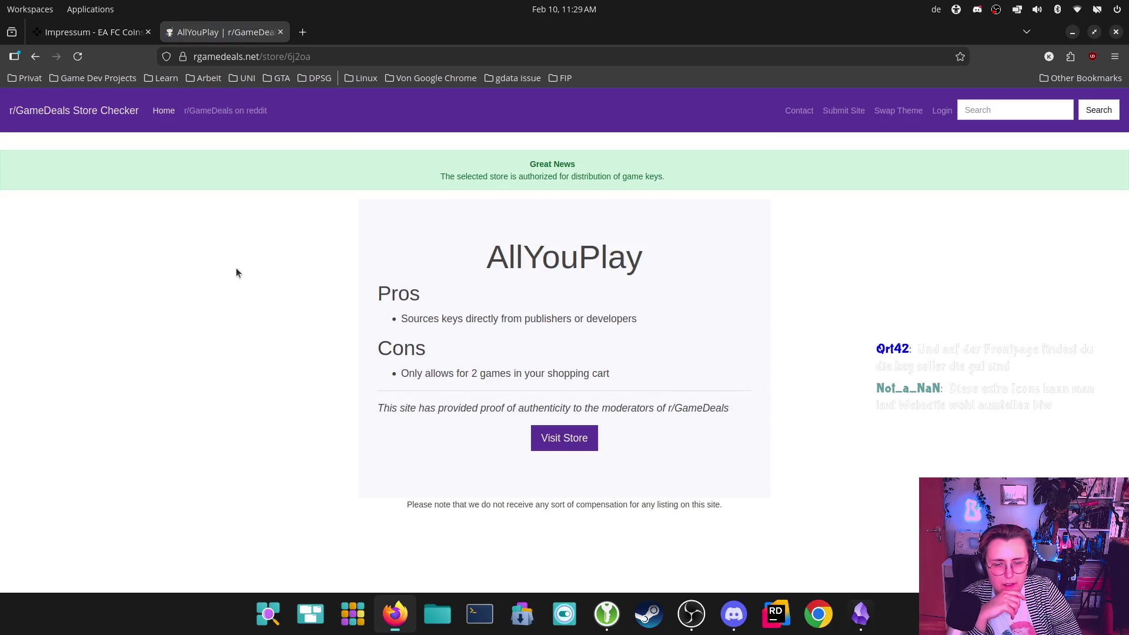
pyautogui.click(43, 60)
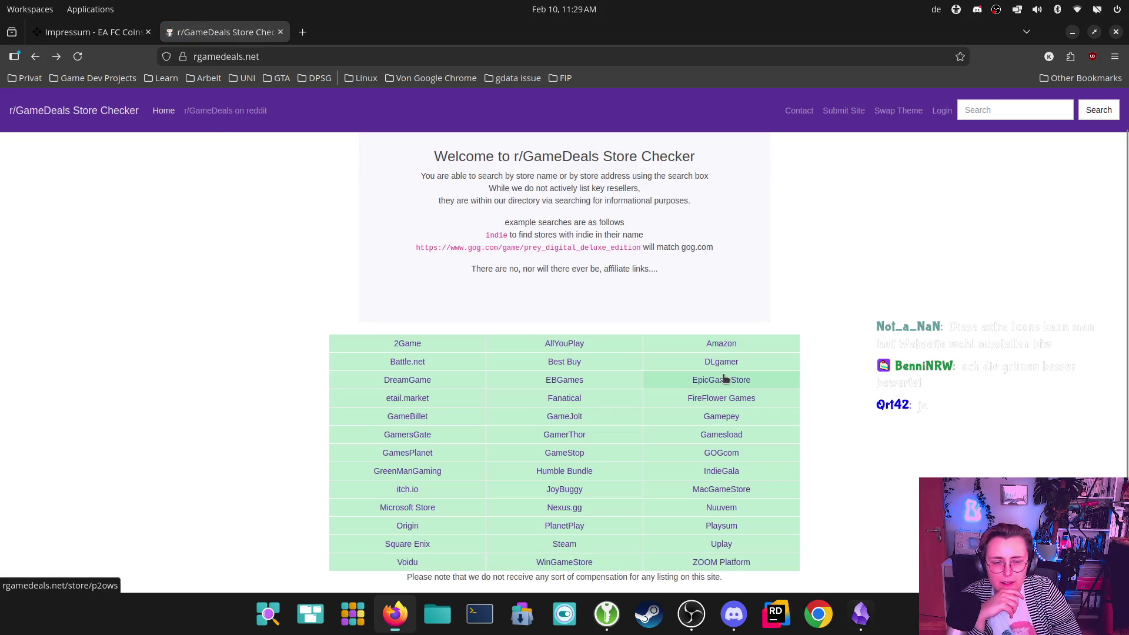
# - Review GameJolt's entry, then open IndieGala's entry confirming it is authorized for game keys
pyautogui.click(566, 414)
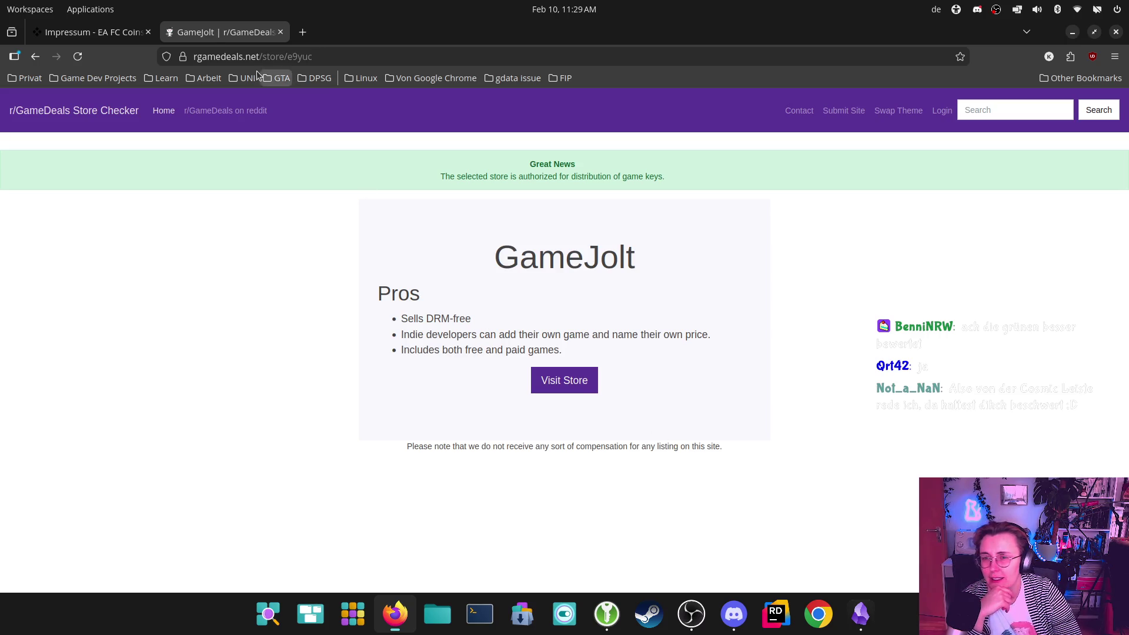
pyautogui.click(34, 61)
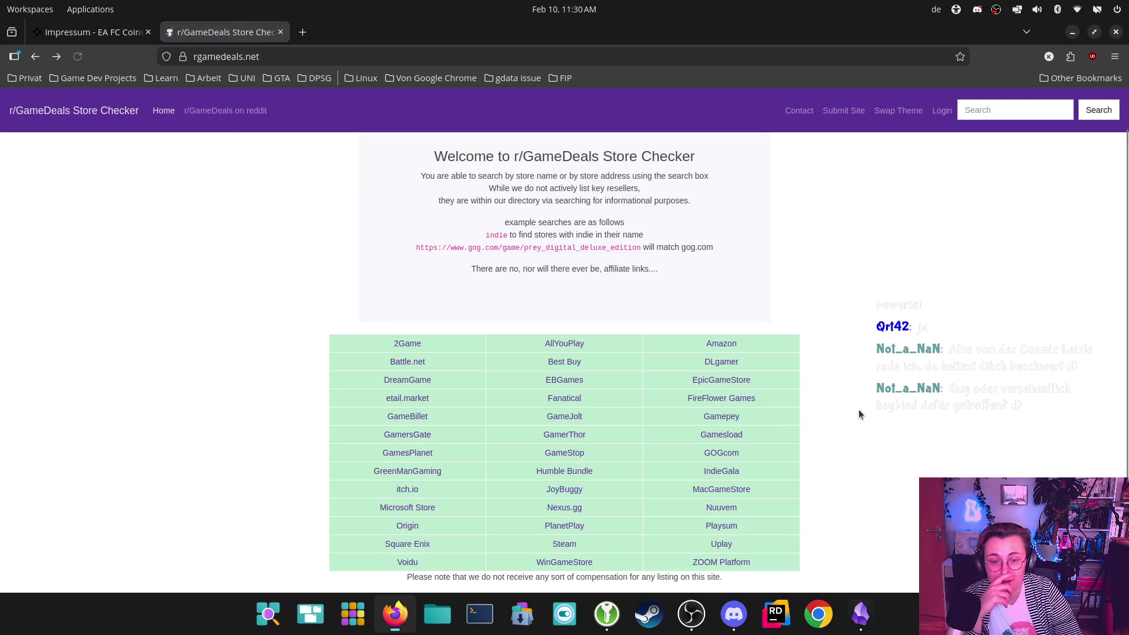
pyautogui.click(719, 471)
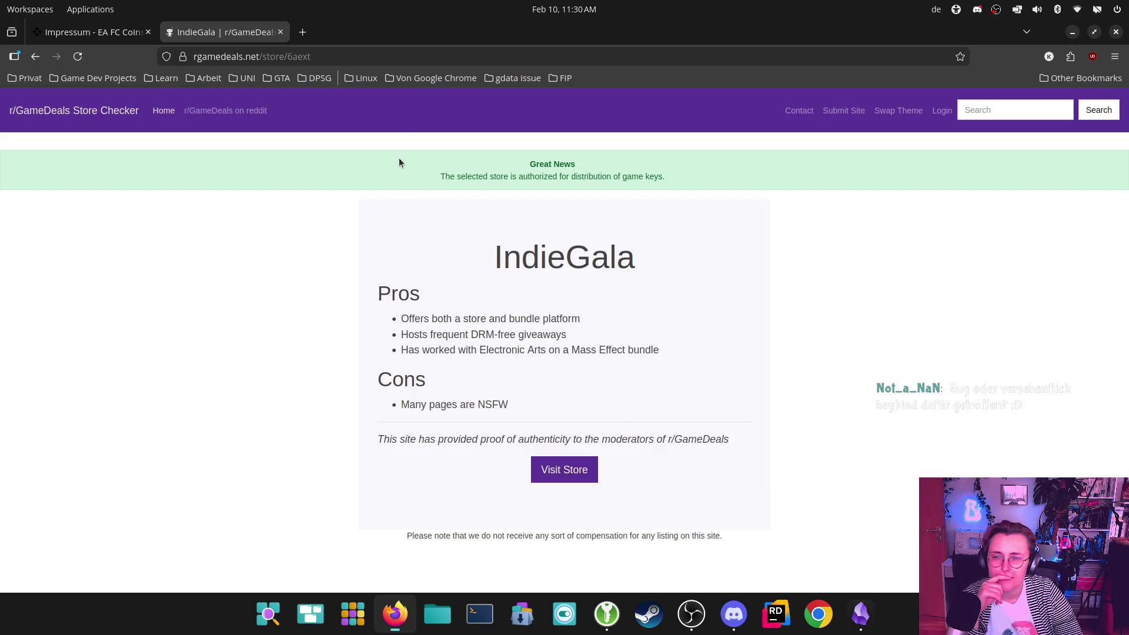
pyautogui.click(252, 56)
# - Go back to the r/GameDeals Store Checker home page
pyautogui.click(487, 52)
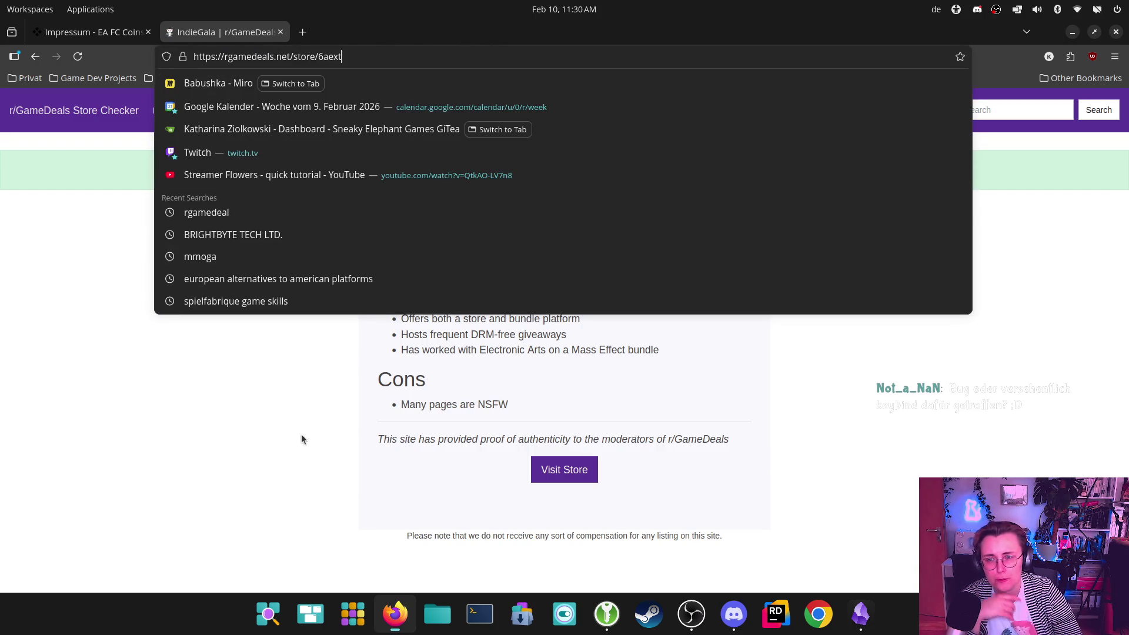
pyautogui.click(308, 435)
pyautogui.click(166, 111)
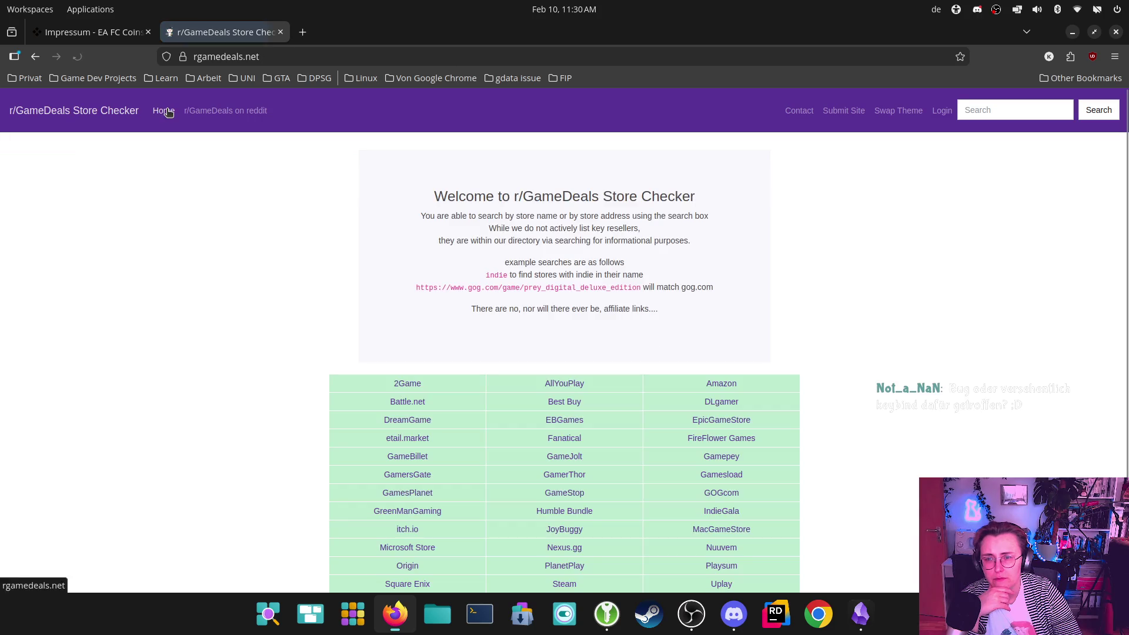
# - Bookmark rgamedeals.net as 'r/GameDeals Store Checker' in General GameDev Resources > Tools & Resources
pyautogui.click(959, 57)
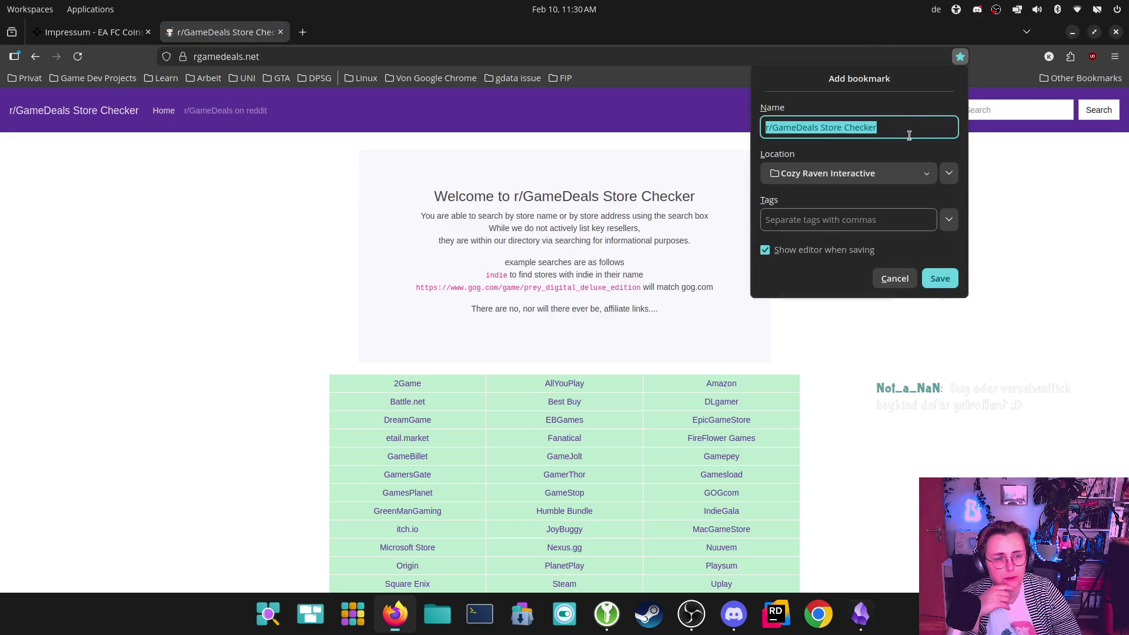
pyautogui.click(867, 174)
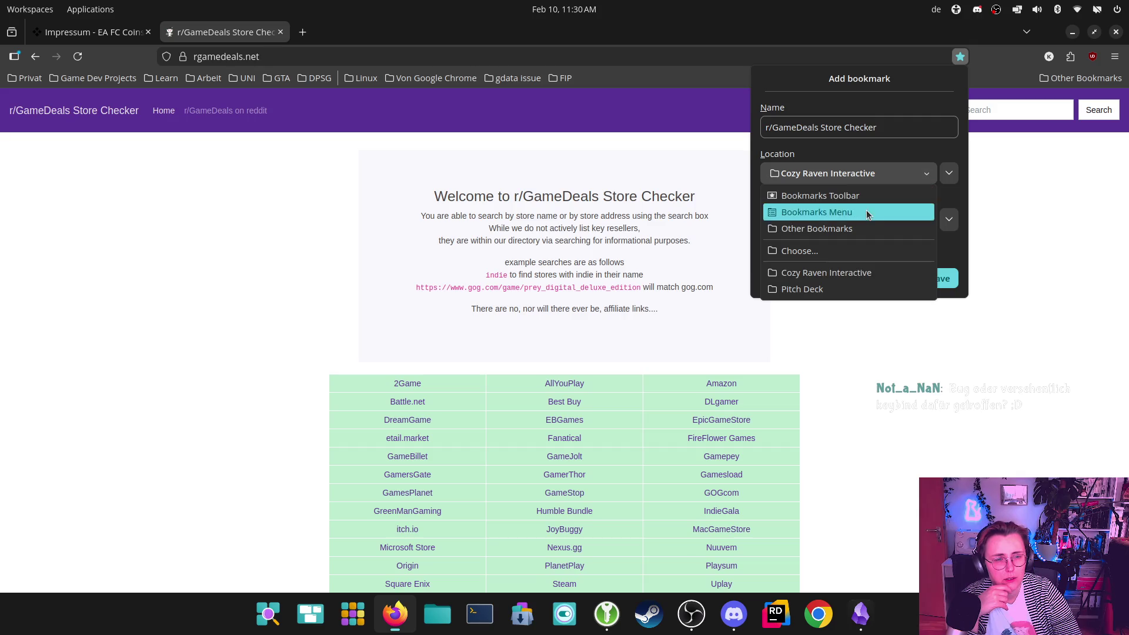
pyautogui.click(862, 252)
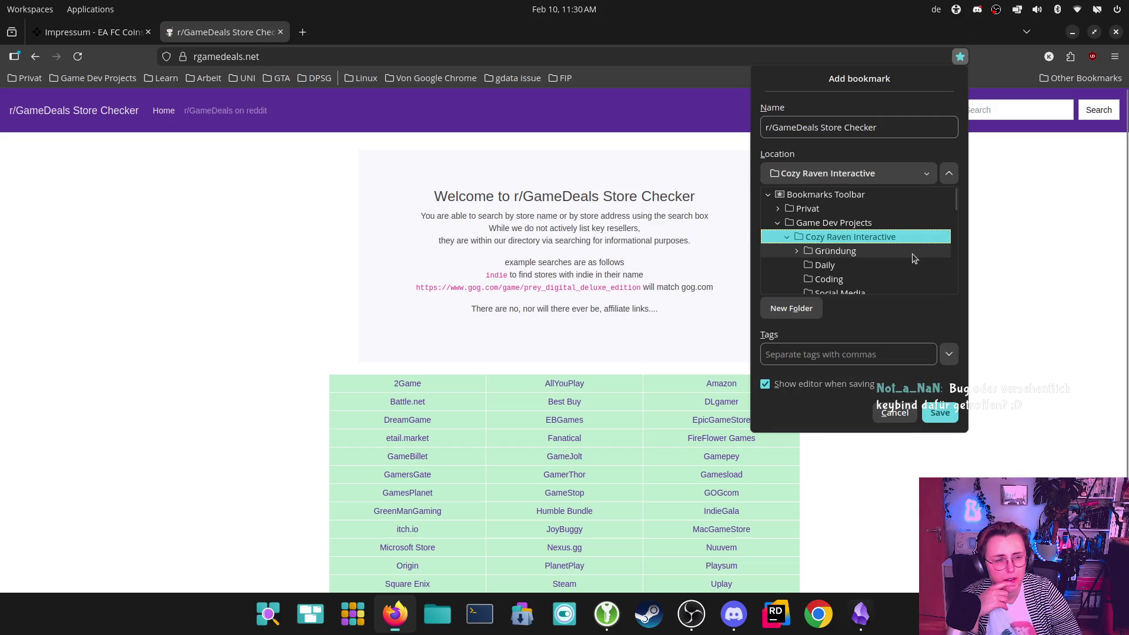
pyautogui.scroll(-1, 906, 235)
pyautogui.scroll(1, 907, 235)
pyautogui.click(787, 238)
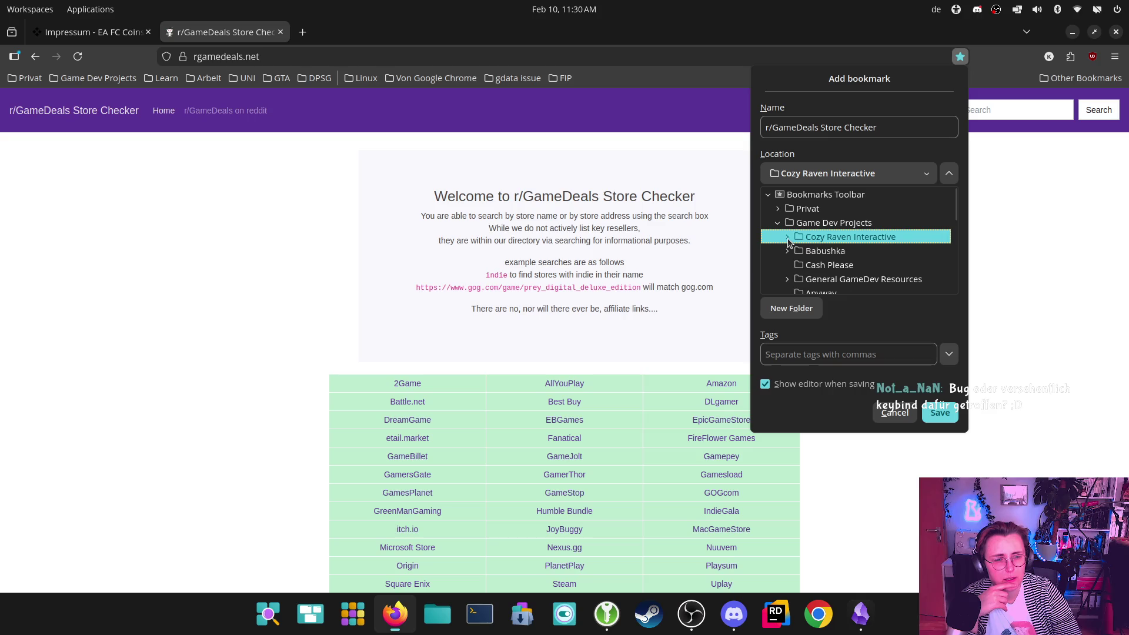
pyautogui.click(791, 264)
pyautogui.click(792, 280)
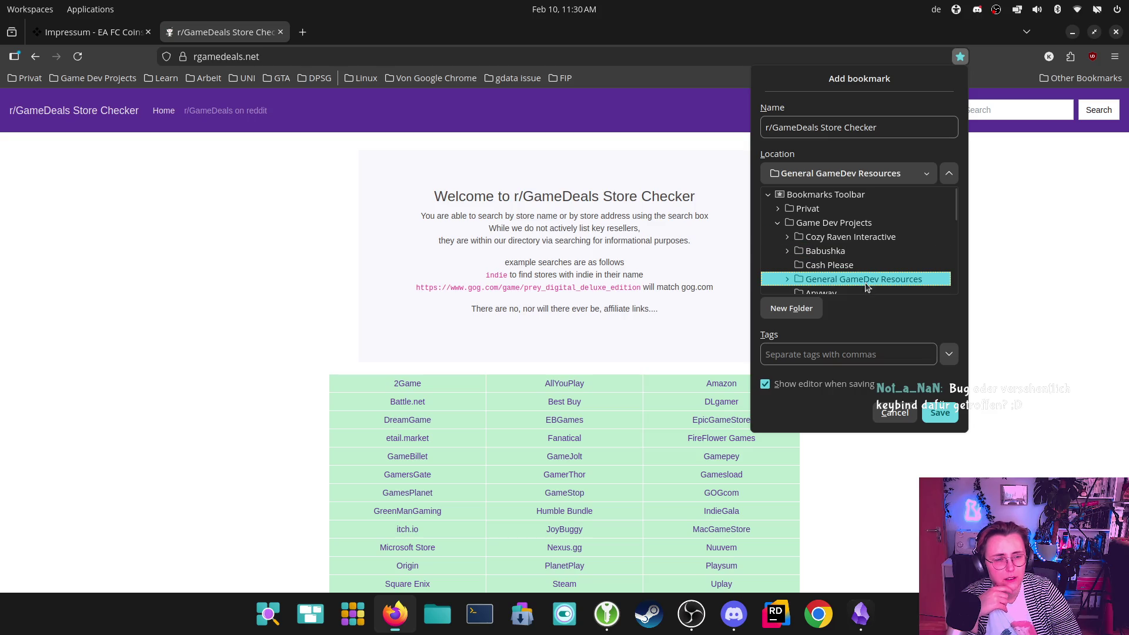
pyautogui.click(788, 279)
pyautogui.scroll(-5, 847, 227)
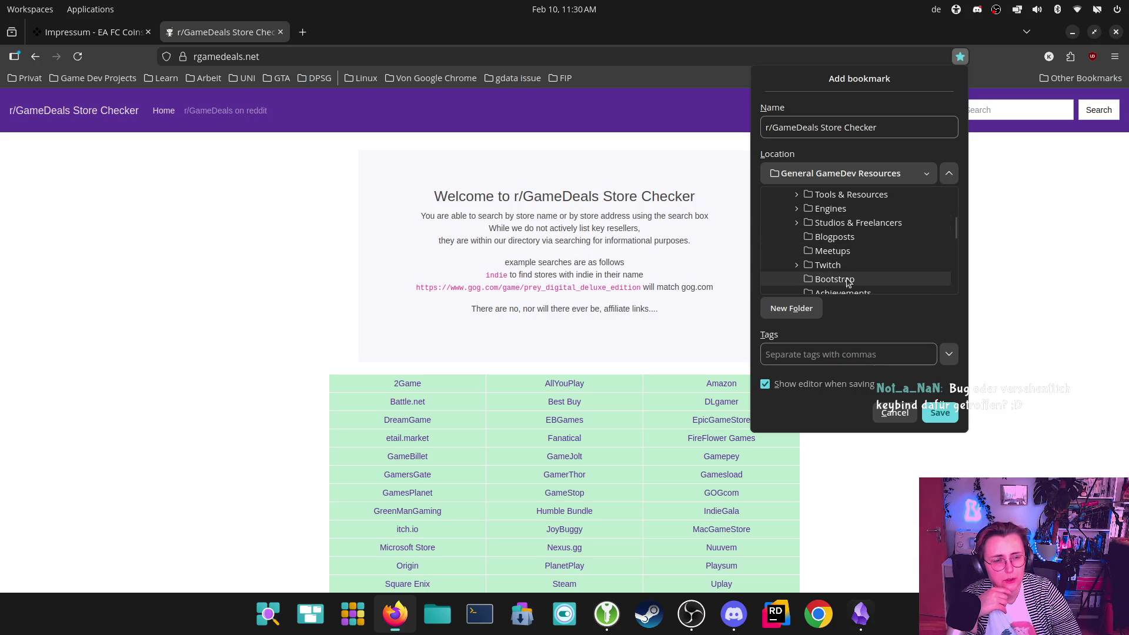
pyautogui.click(862, 195)
pyautogui.click(942, 418)
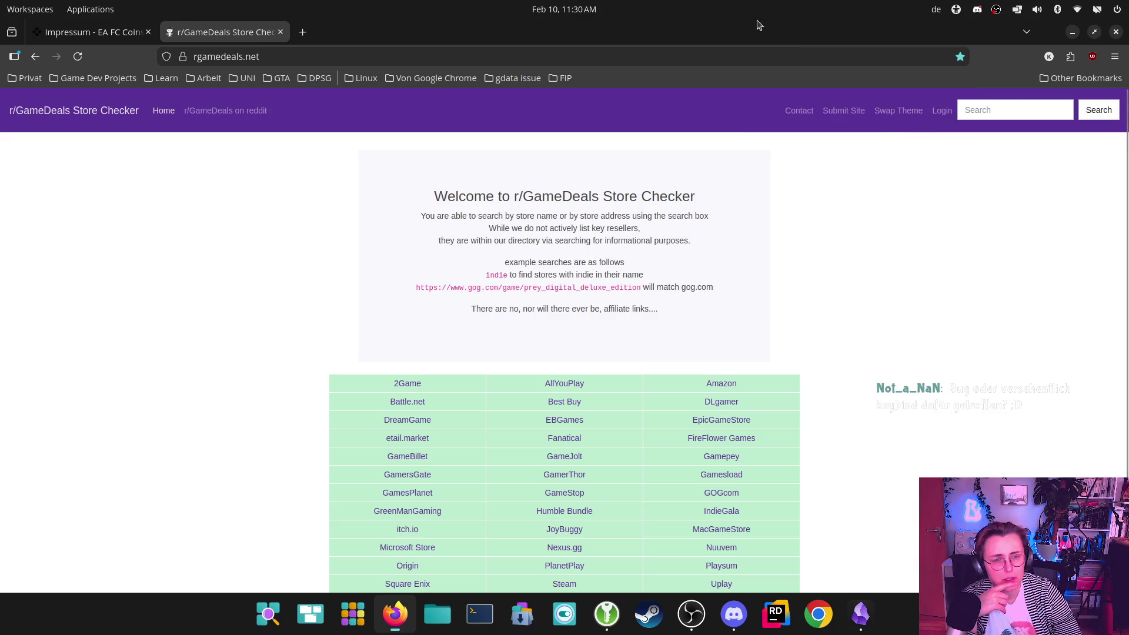
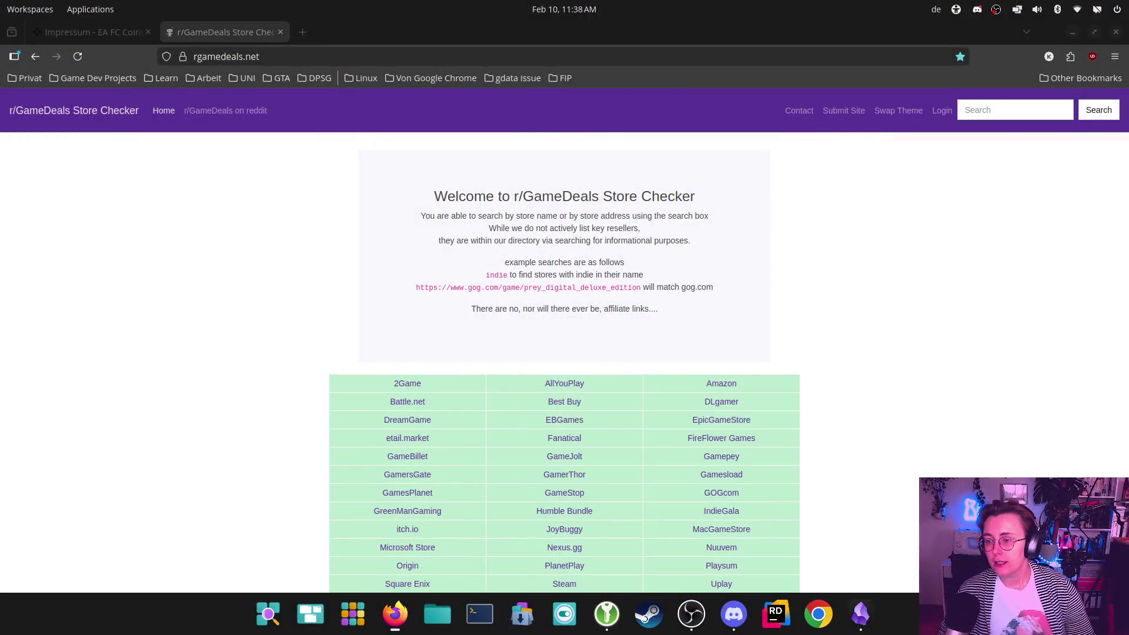
# - Dismiss the browser previews, bring up the Steam client from the dock, then close it with Alt+F4
pyautogui.moveTo(395, 614)
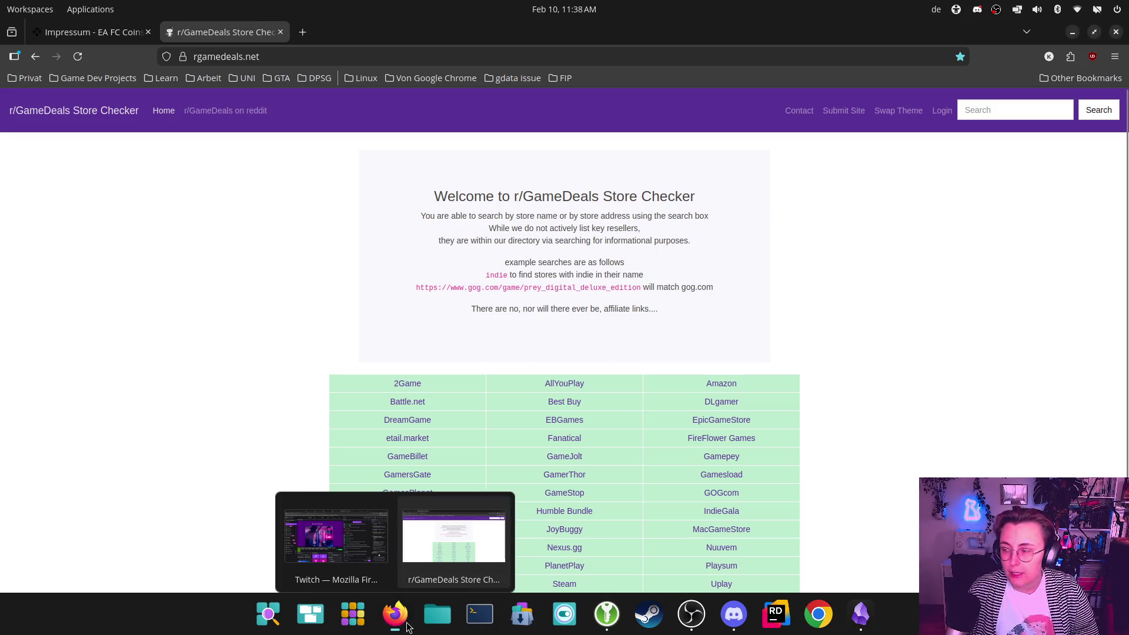
pyautogui.click(372, 581)
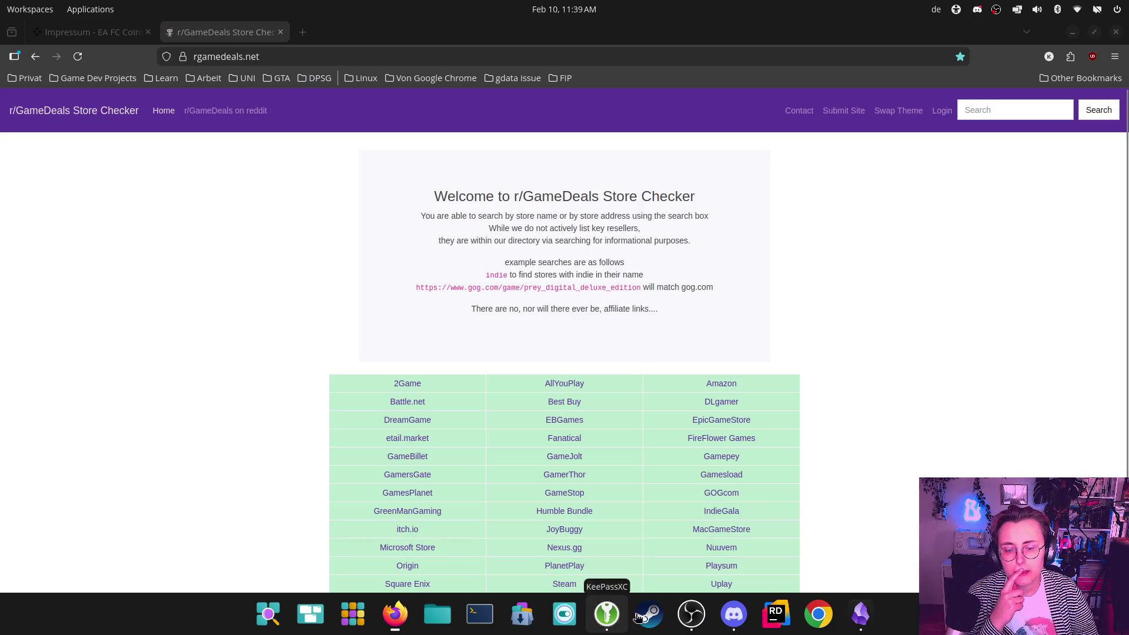
pyautogui.click(396, 614)
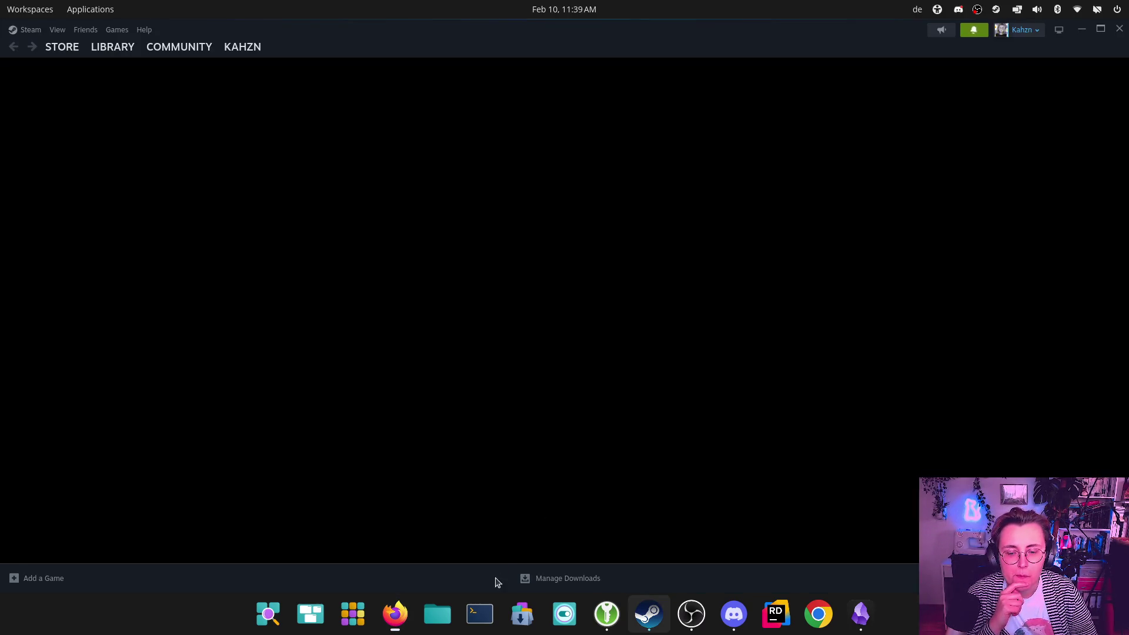
pyautogui.hotkey('alt', 'F4')
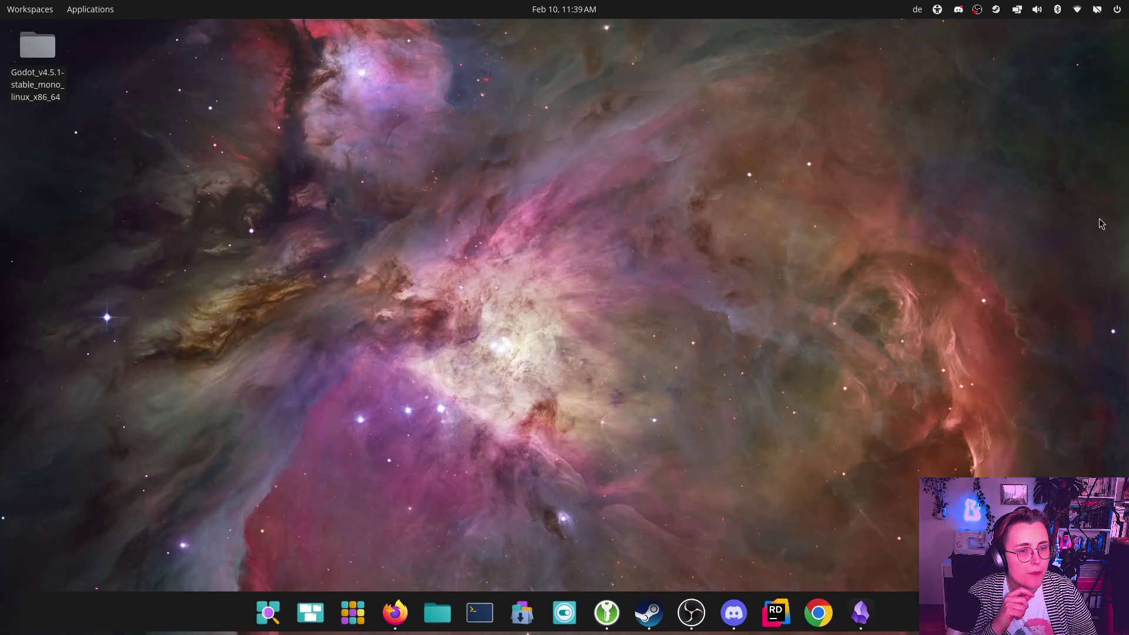
# - Close the Firefox window to leave the desktop clear
pyautogui.click(1115, 32)
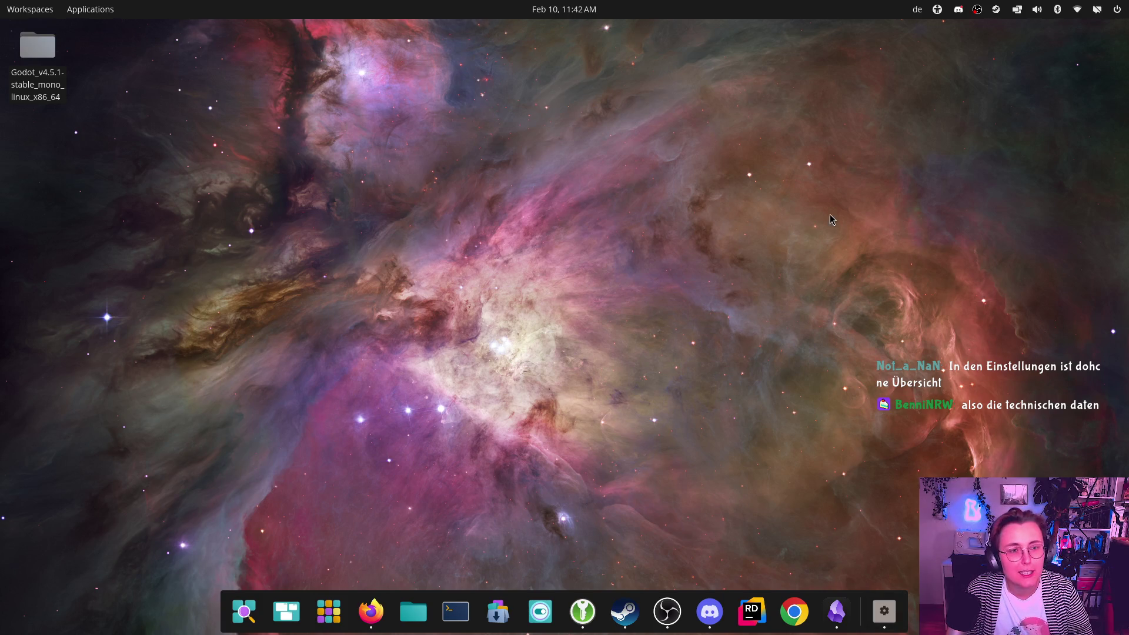
# - Open COSMIC Settings at System & accounts > About and scroll the hardware details
pyautogui.click(540, 611)
pyautogui.click(306, 368)
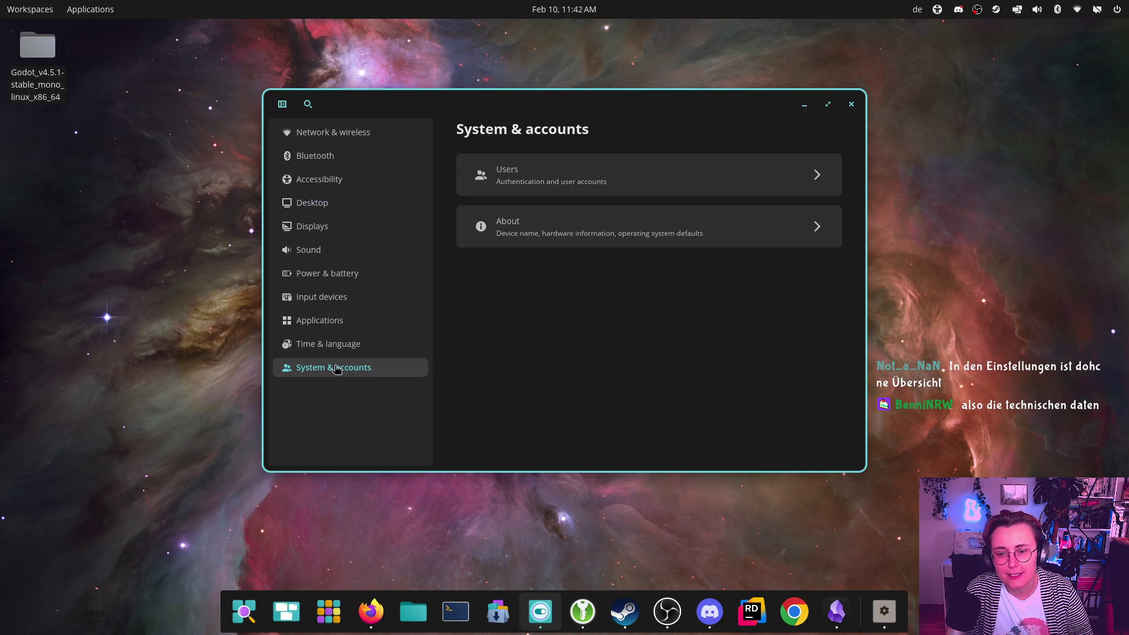
pyautogui.click(573, 232)
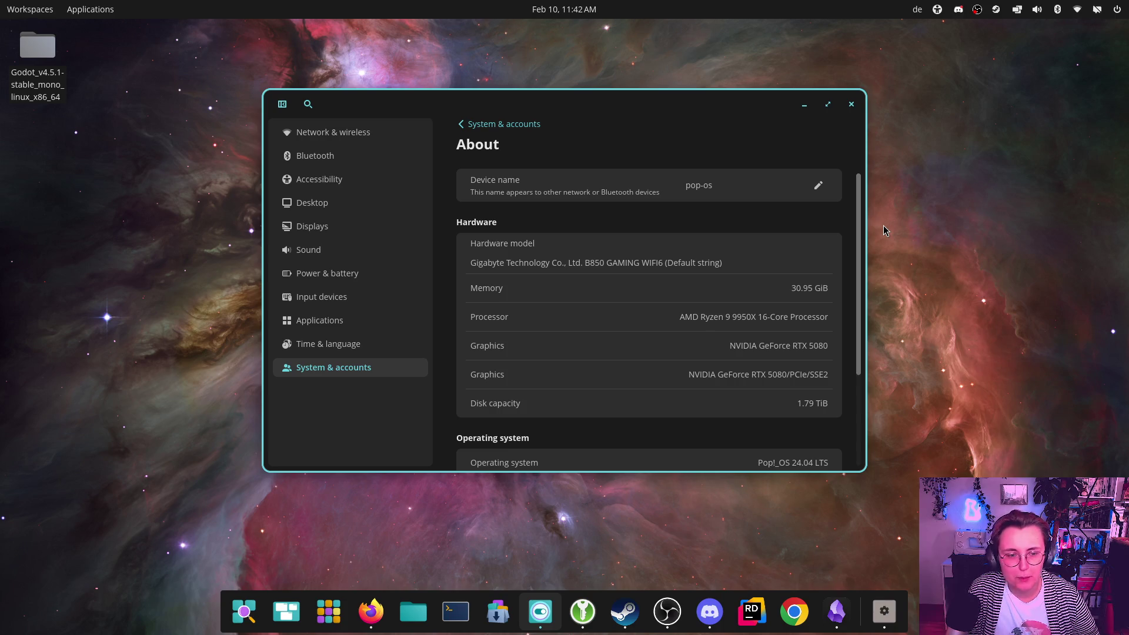
pyautogui.scroll(-1, 659, 302)
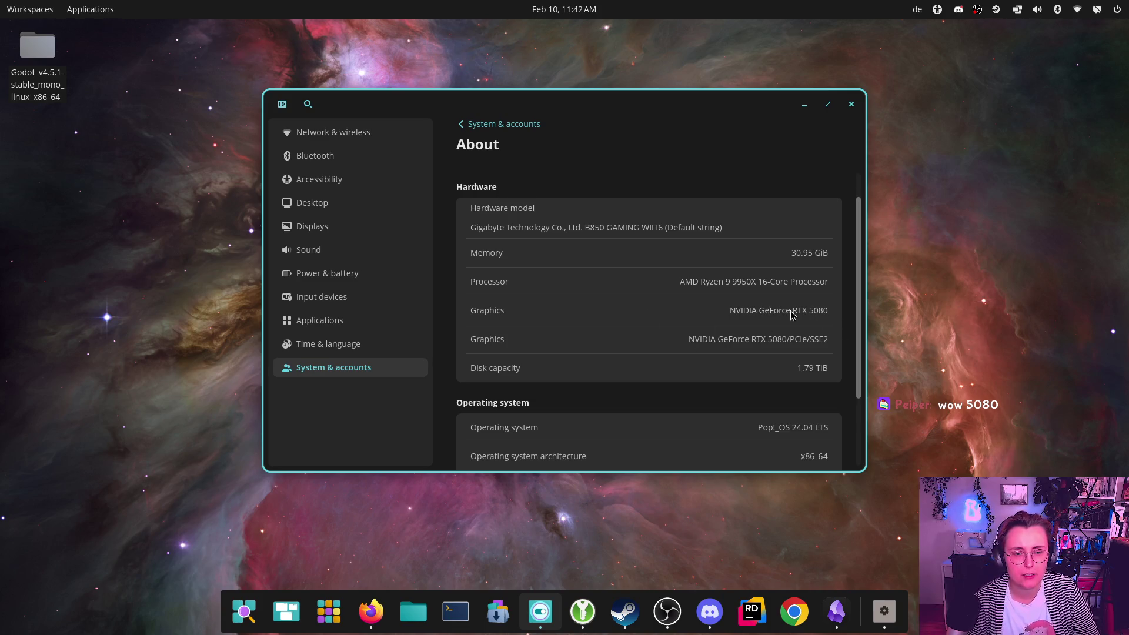
# - Scroll through the About page's B850 board, 30.95 GiB memory and 1.79 TiB disk details
pyautogui.scroll(-2, 794, 307)
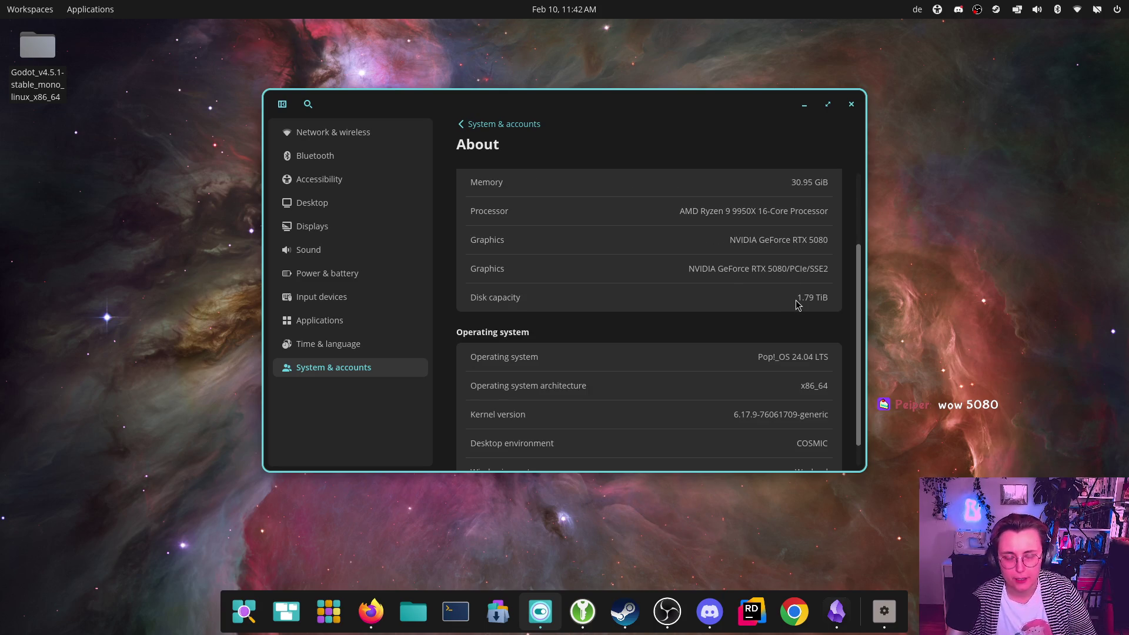
pyautogui.scroll(-1, 784, 255)
pyautogui.scroll(2, 788, 252)
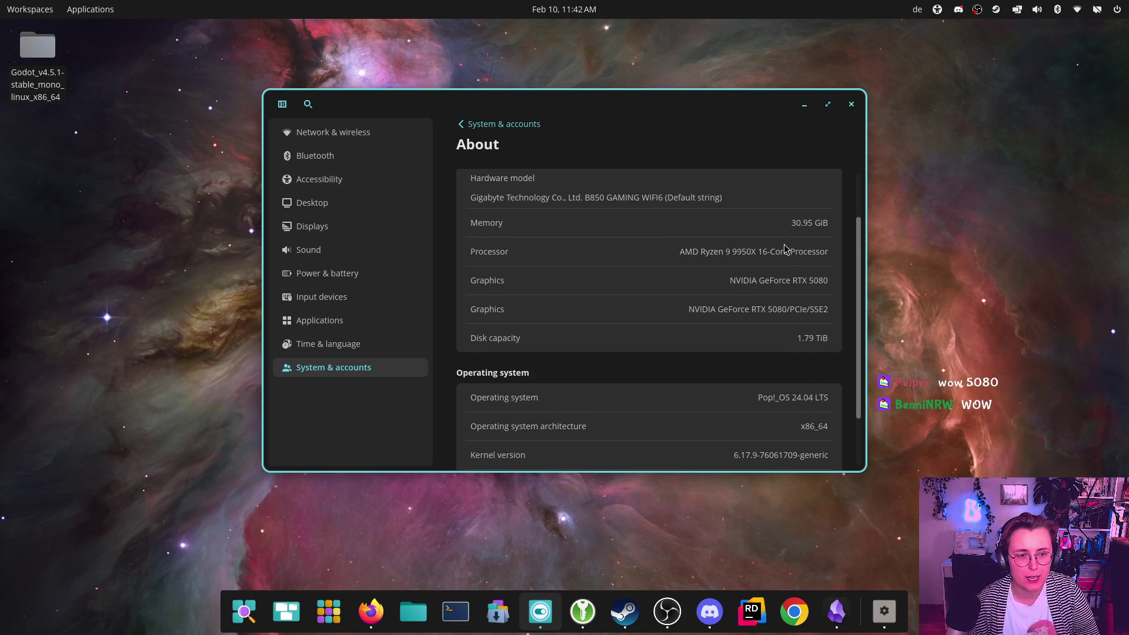
pyautogui.scroll(1, 784, 248)
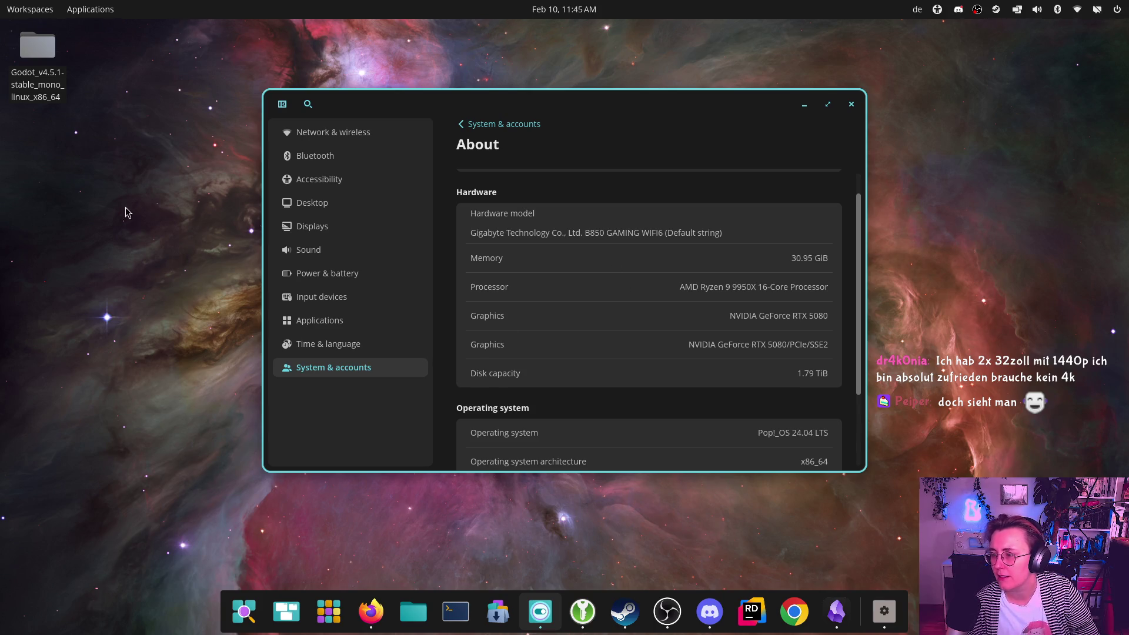
pyautogui.click(404, 182)
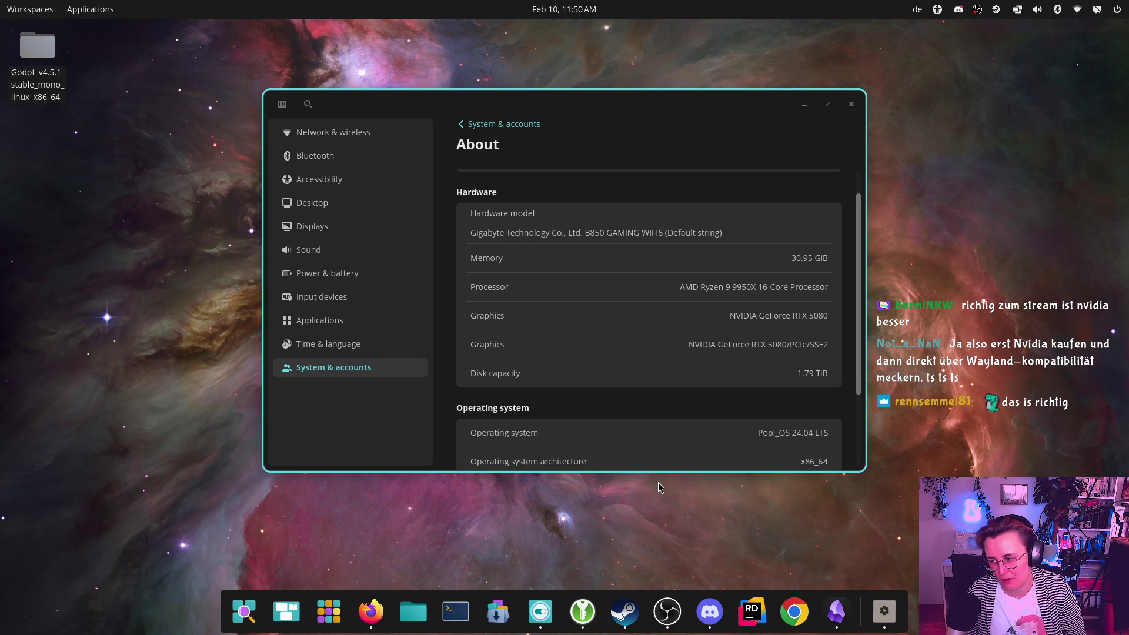
# - Close the COSMIC Settings window
pyautogui.click(860, 104)
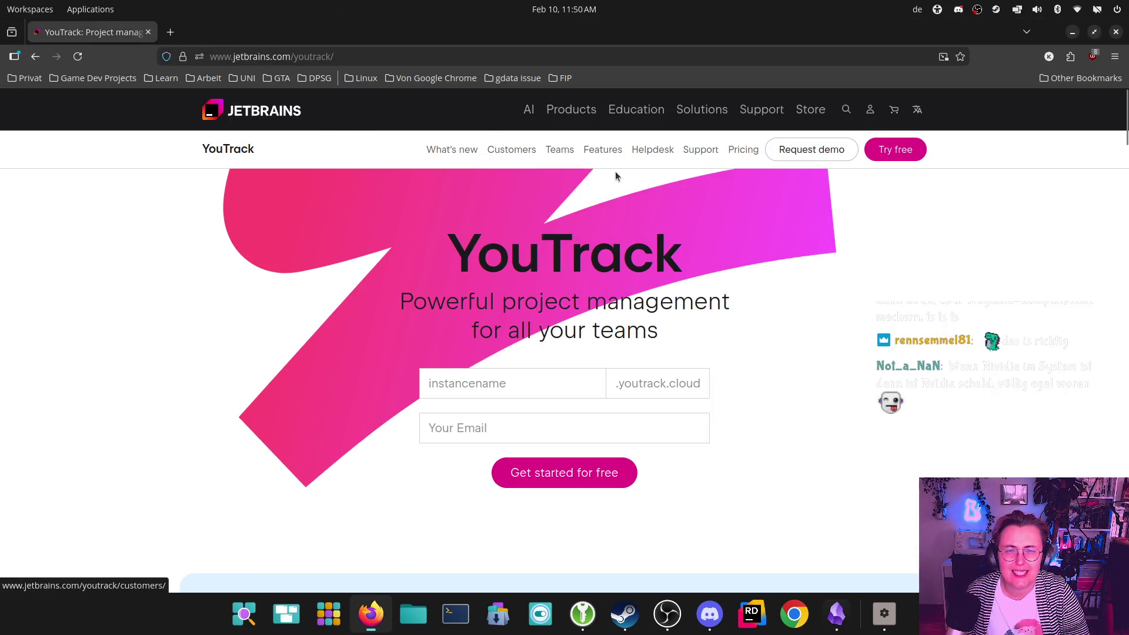
# - Scroll down and back up the jetbrains.com/youtrack product page
pyautogui.scroll(-5, 827, 343)
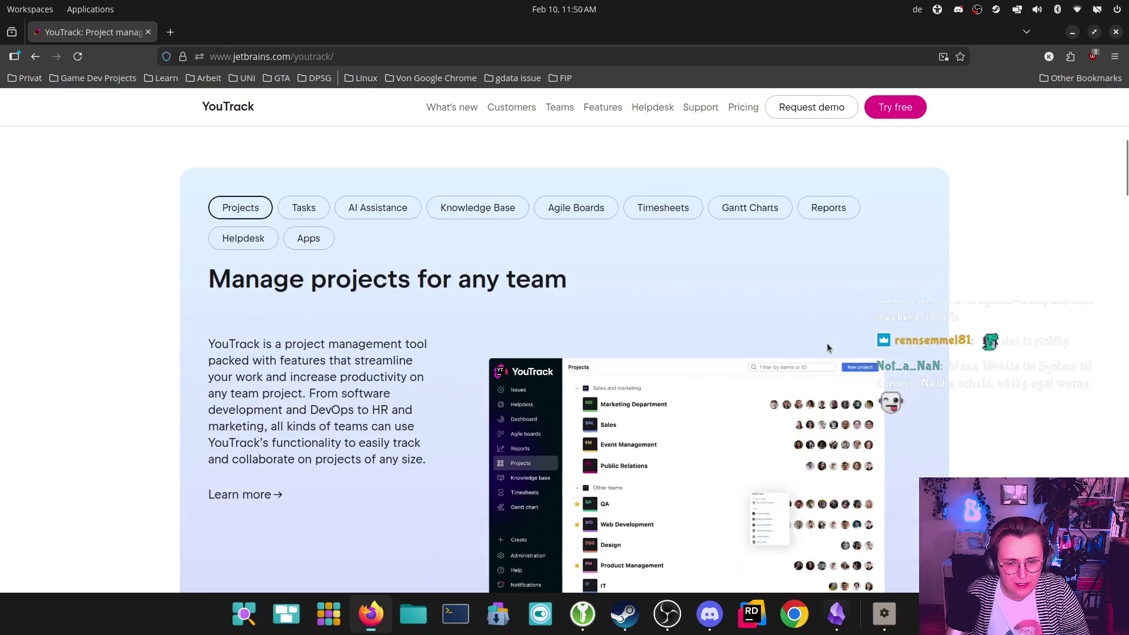
pyautogui.scroll(5, 820, 340)
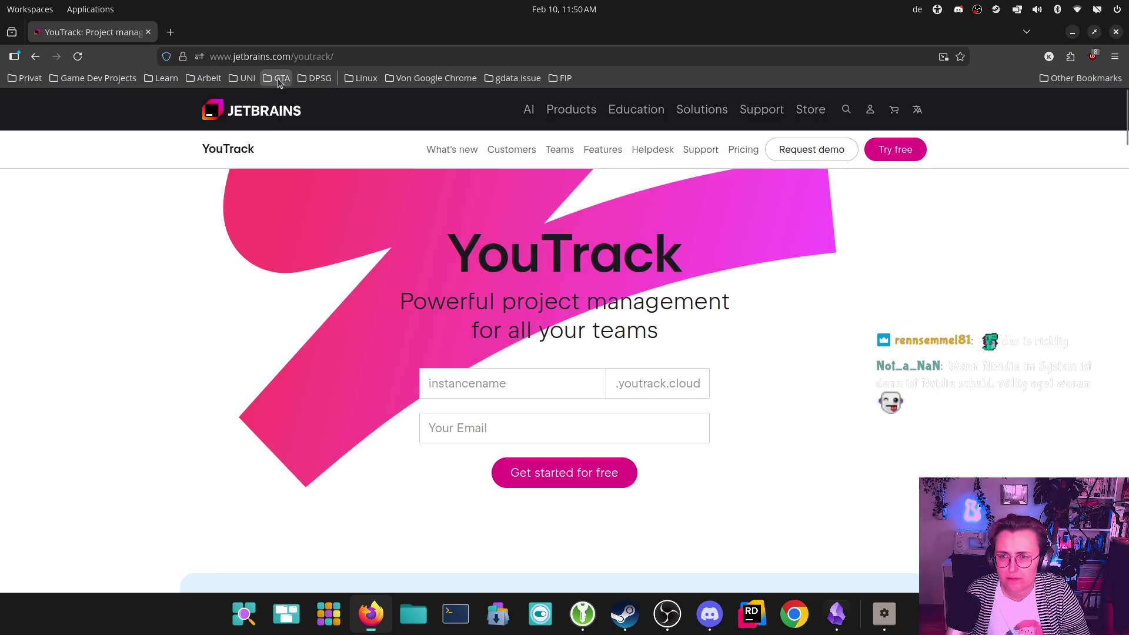
# - Web-search 'youtrack rider' and open the Rider issue tracker from the results
pyautogui.click(318, 56)
pyautogui.write('youtr')
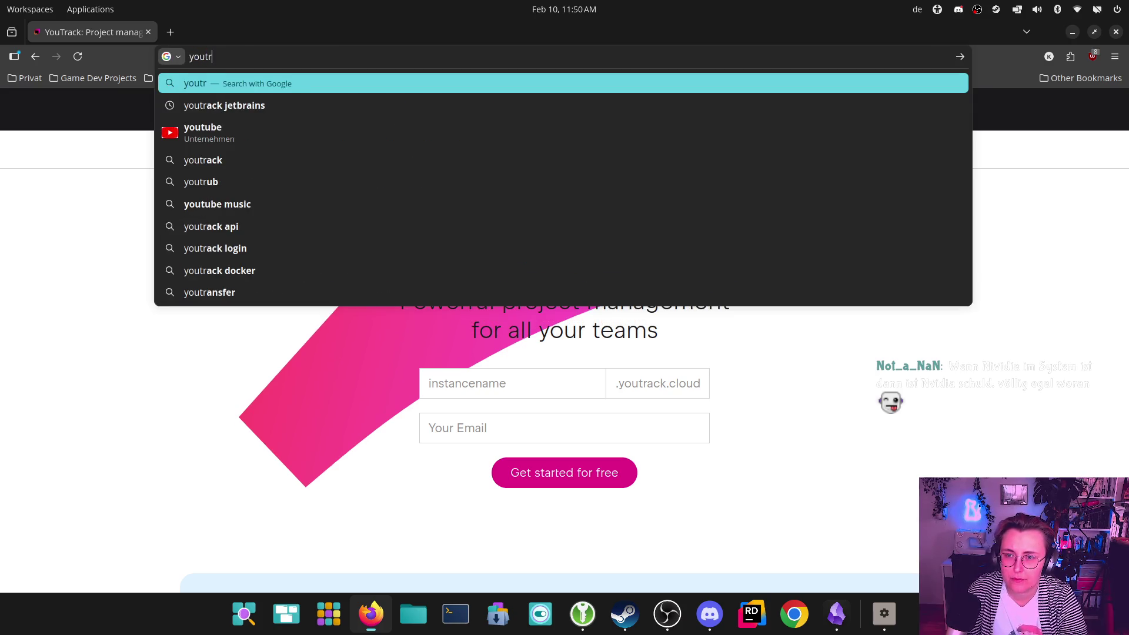
pyautogui.write('ack rider')
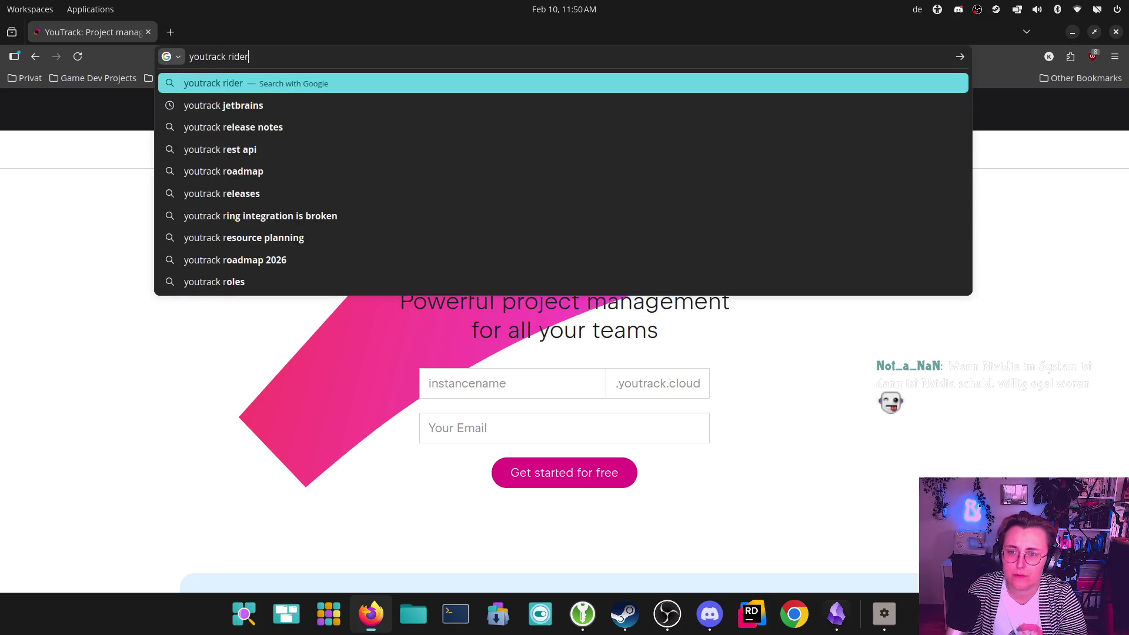
pyautogui.press('Return')
pyautogui.click(177, 222)
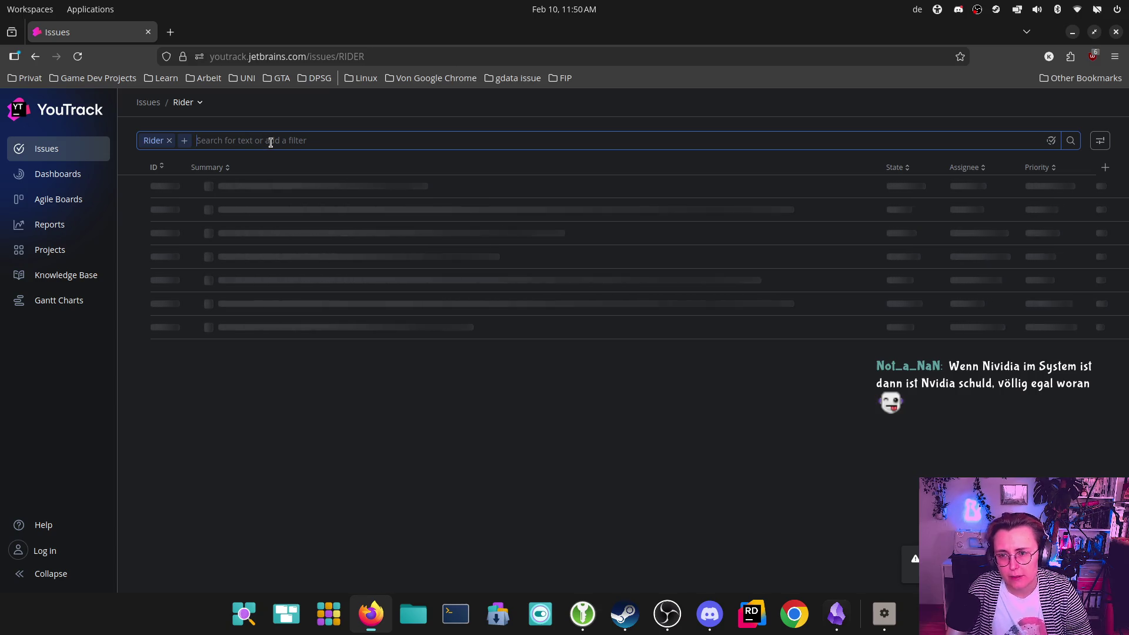
# - Filter the Rider issues by the search term 'wayland'
pyautogui.click(270, 141)
pyautogui.write('wayland')
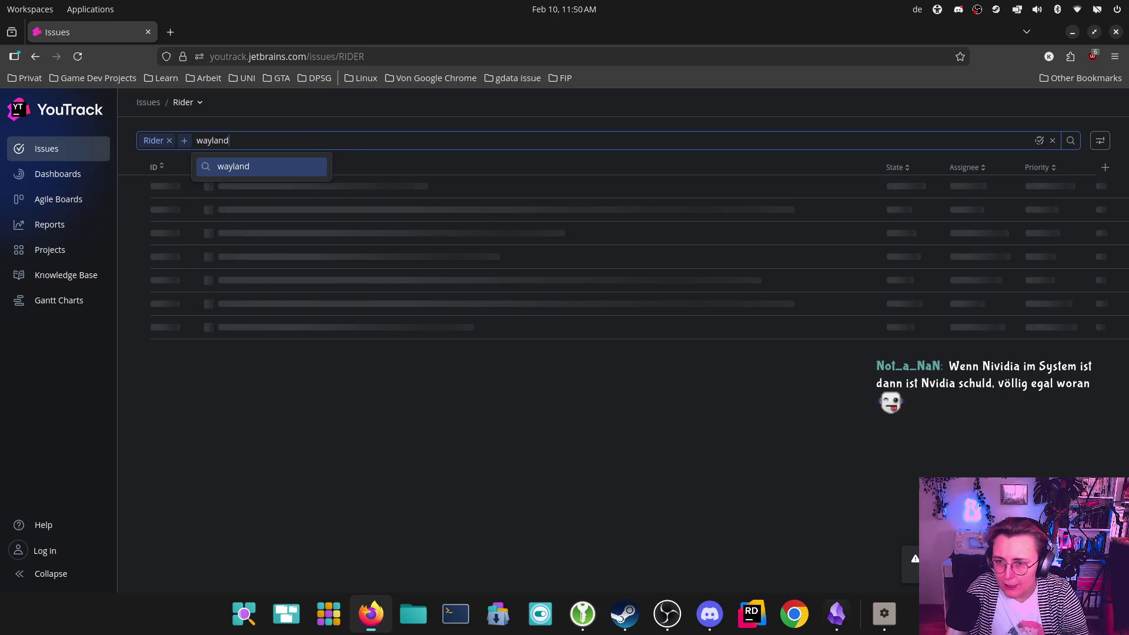
pyautogui.press('Return')
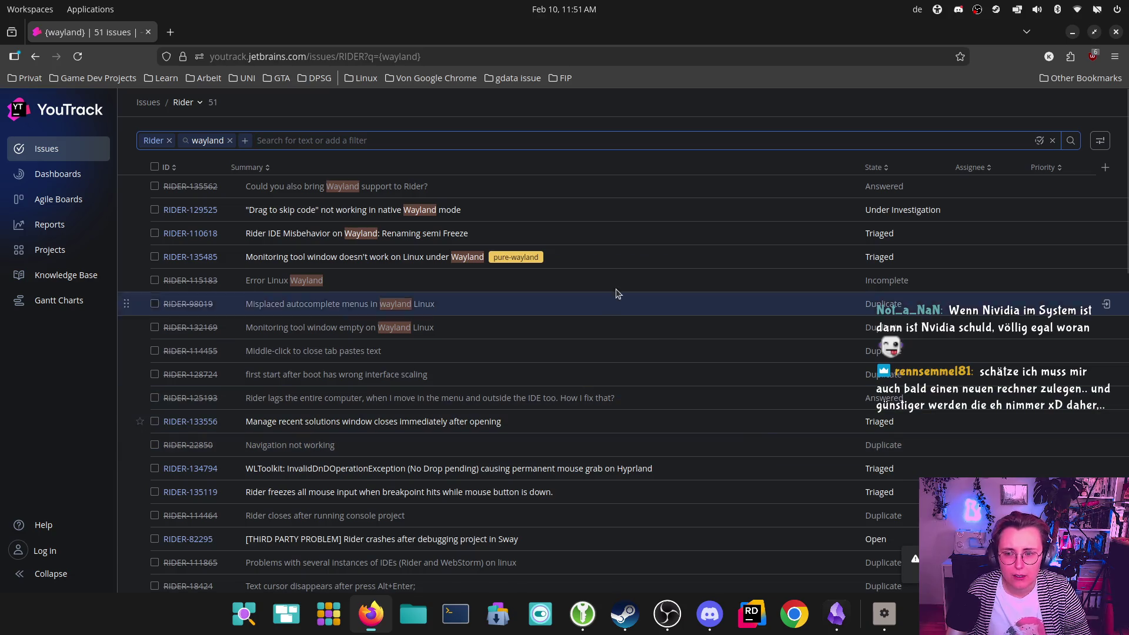
# - Scroll through the Wayland issue results, then close the browser window
pyautogui.scroll(-3, 347, 247)
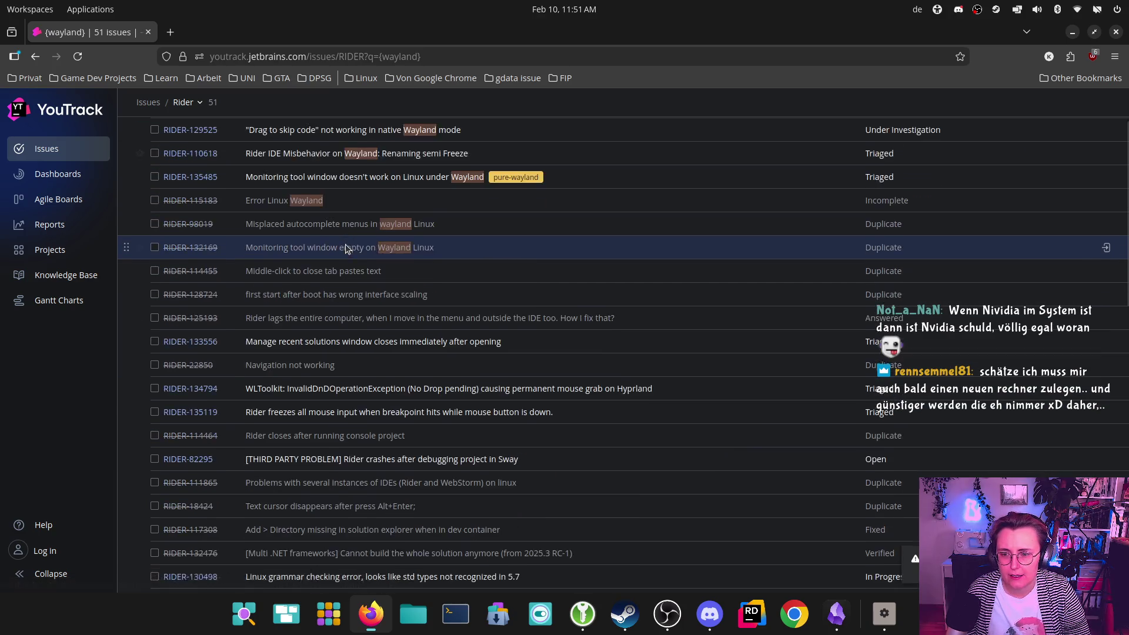
pyautogui.scroll(-12, 346, 247)
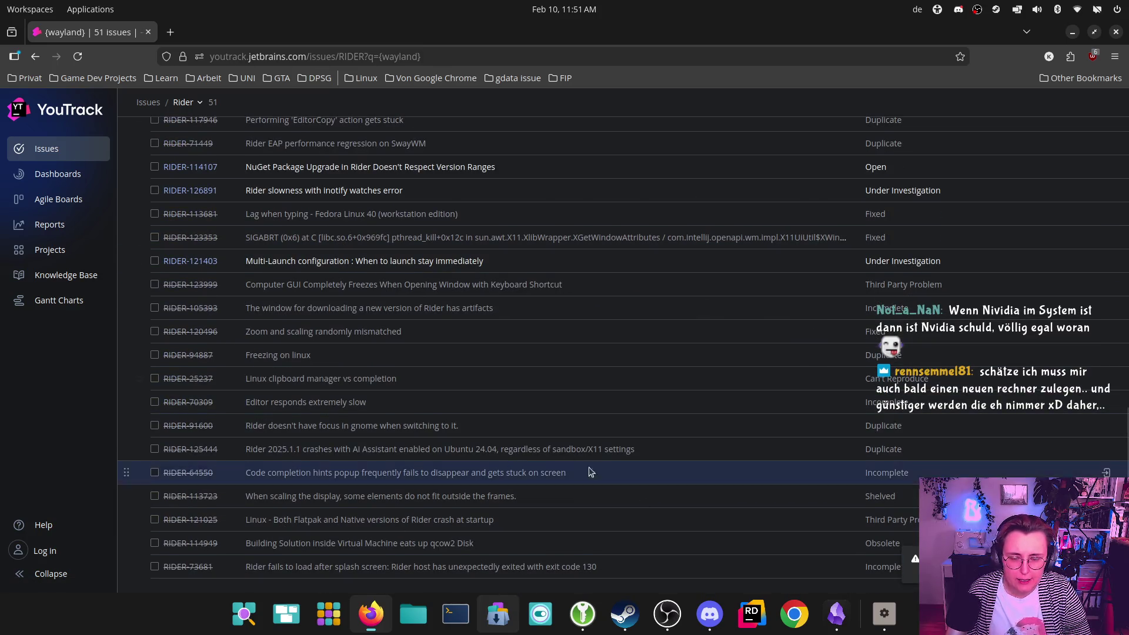
pyautogui.scroll(7, 569, 394)
pyautogui.scroll(8, 569, 394)
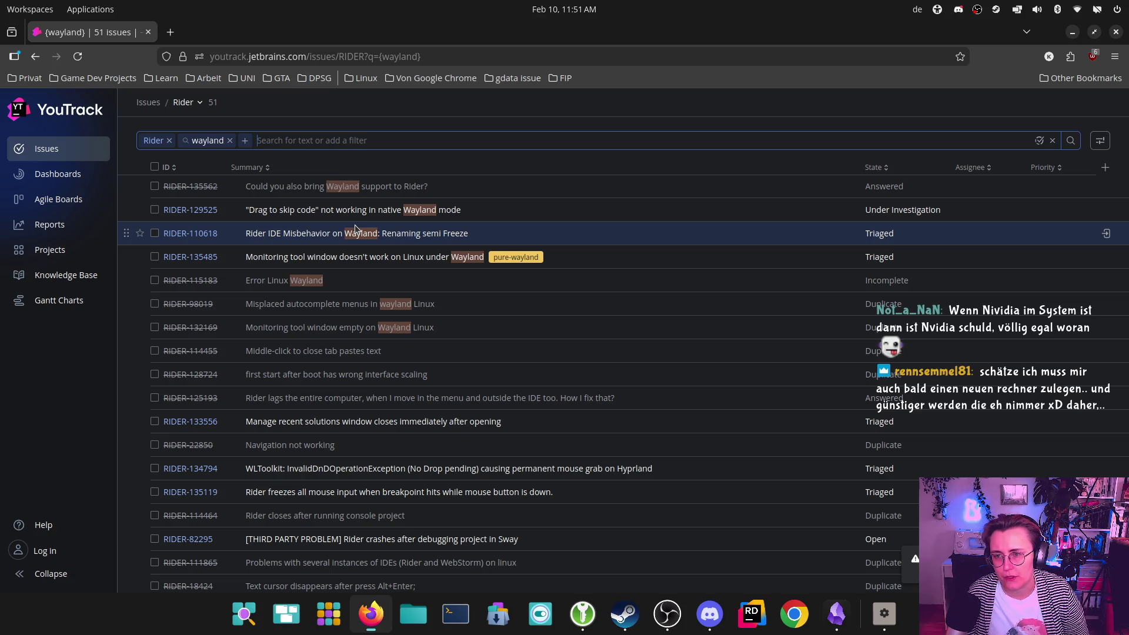
pyautogui.click(1118, 33)
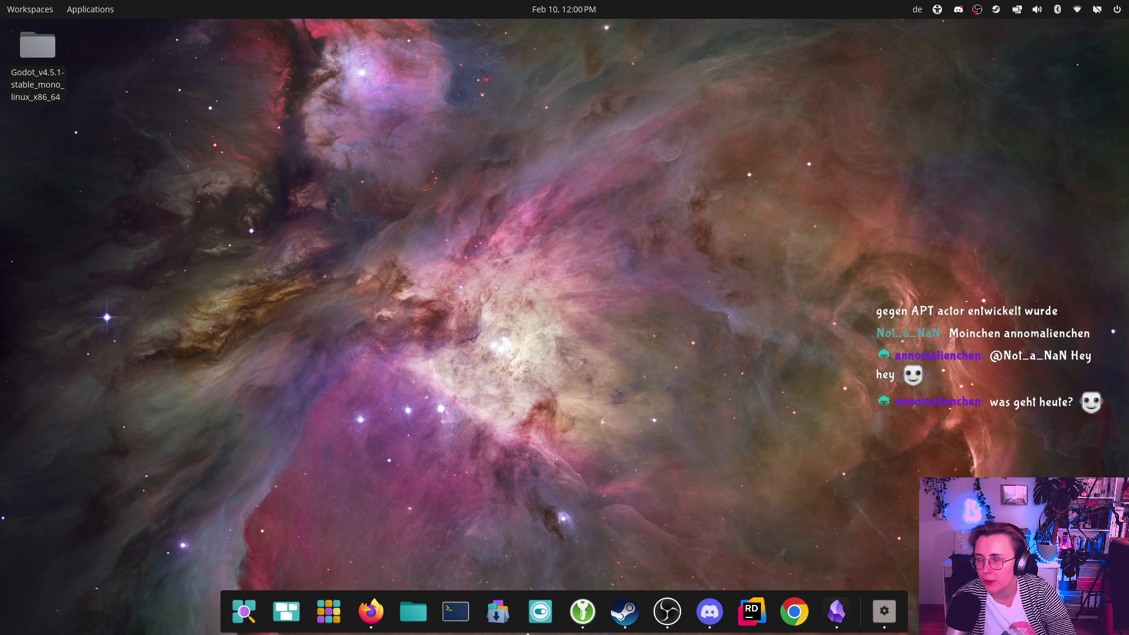
# - Switch back to Firefox showing Gitea pull request #6
pyautogui.hotkey('alt', 'Tab')
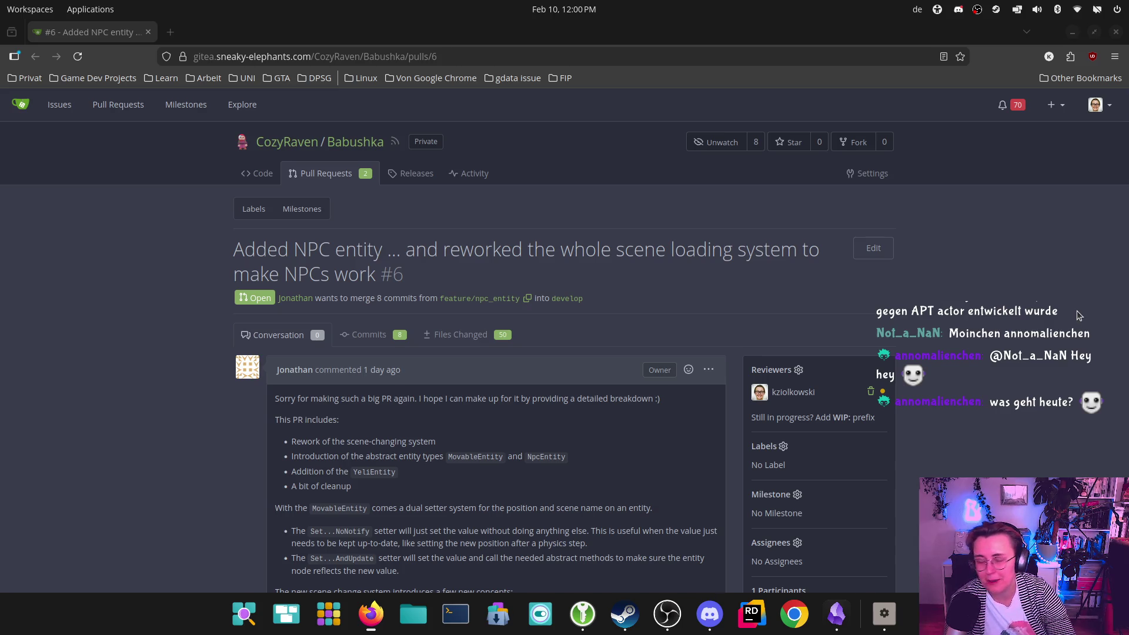
# - Switch to GitHub issue #467 'Panel and dock randomly go missing' in pop-os/cosmic-panel
pyautogui.hotkey('alt', 'Tab')
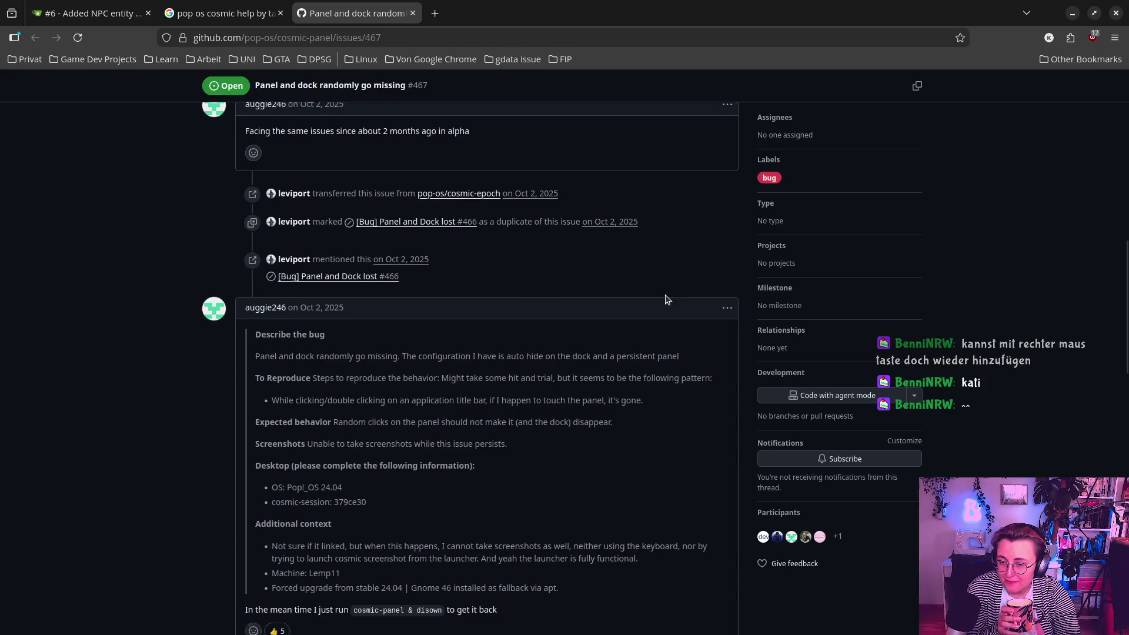
# - Scroll GitHub issue #467 down to the 'cosmic-panel & disown' workaround comment
pyautogui.scroll(-2, 667, 301)
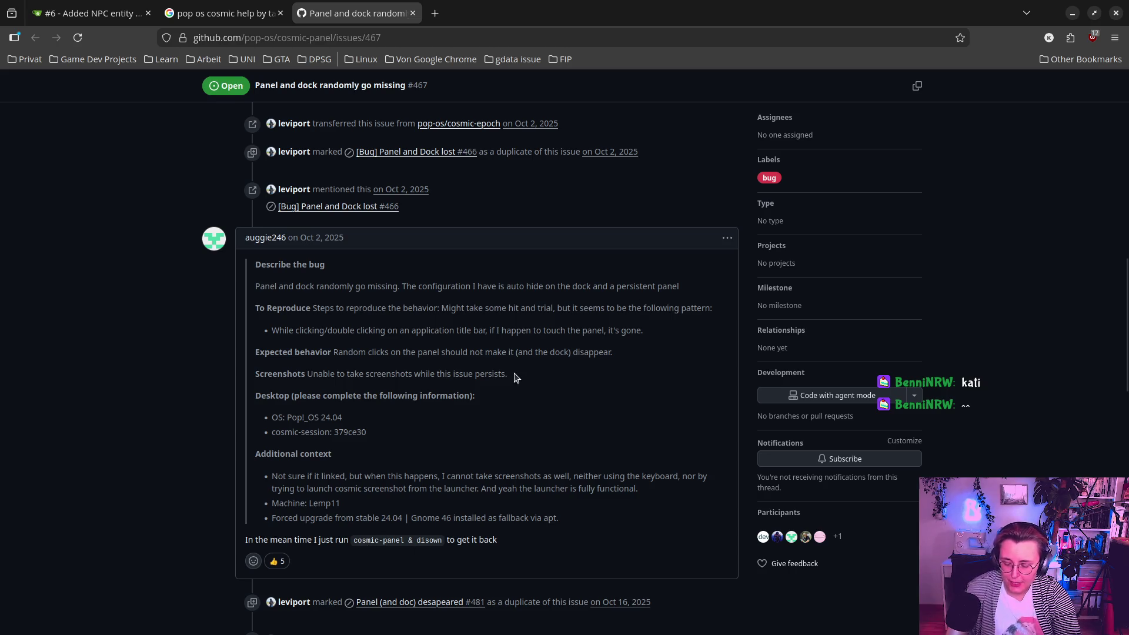
pyautogui.press('super')
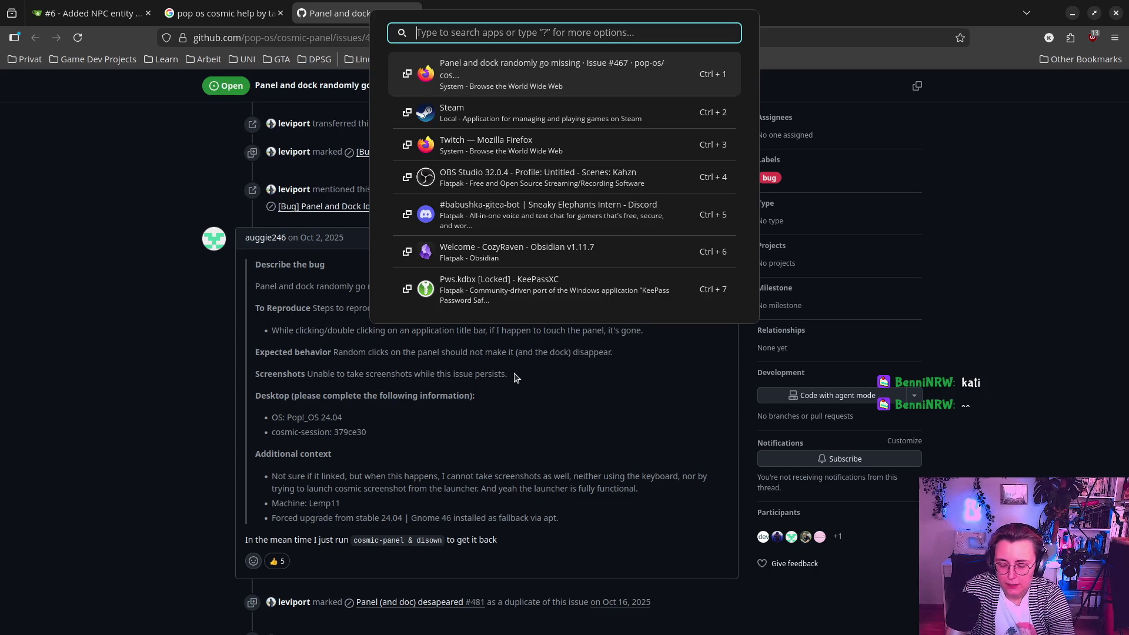
# - Launch Terminal and run 'cosmic-panel & disown' to bring back the top panel and dock
pyautogui.write('terminal')
pyautogui.press('Return')
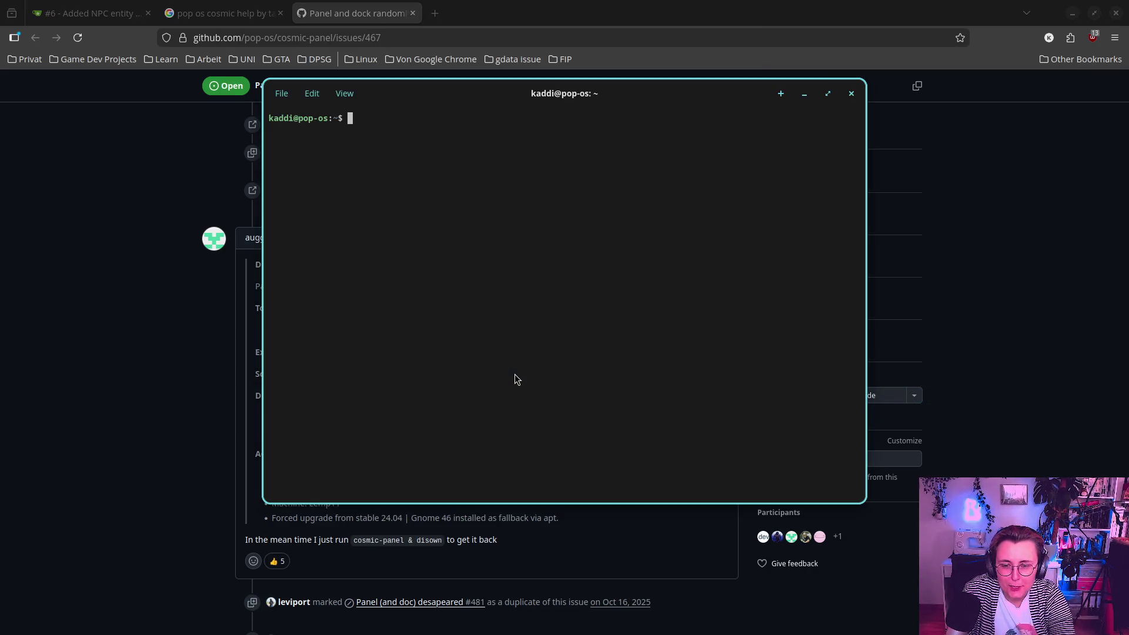
pyautogui.write('cosmu')
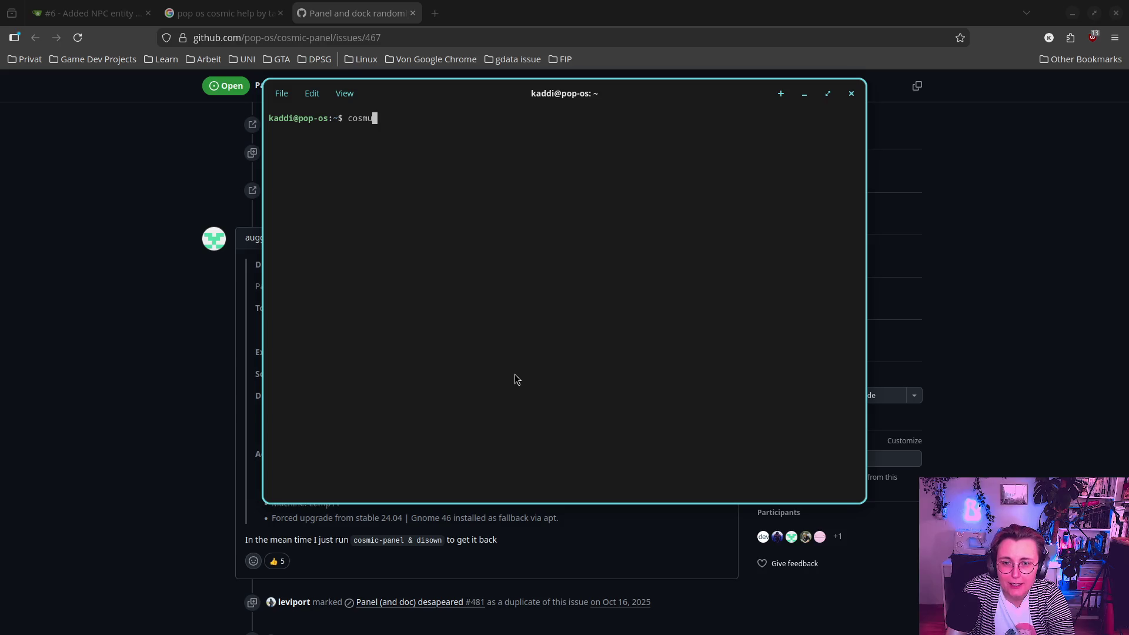
pyautogui.press('BackSpace')
pyautogui.write('ic-p')
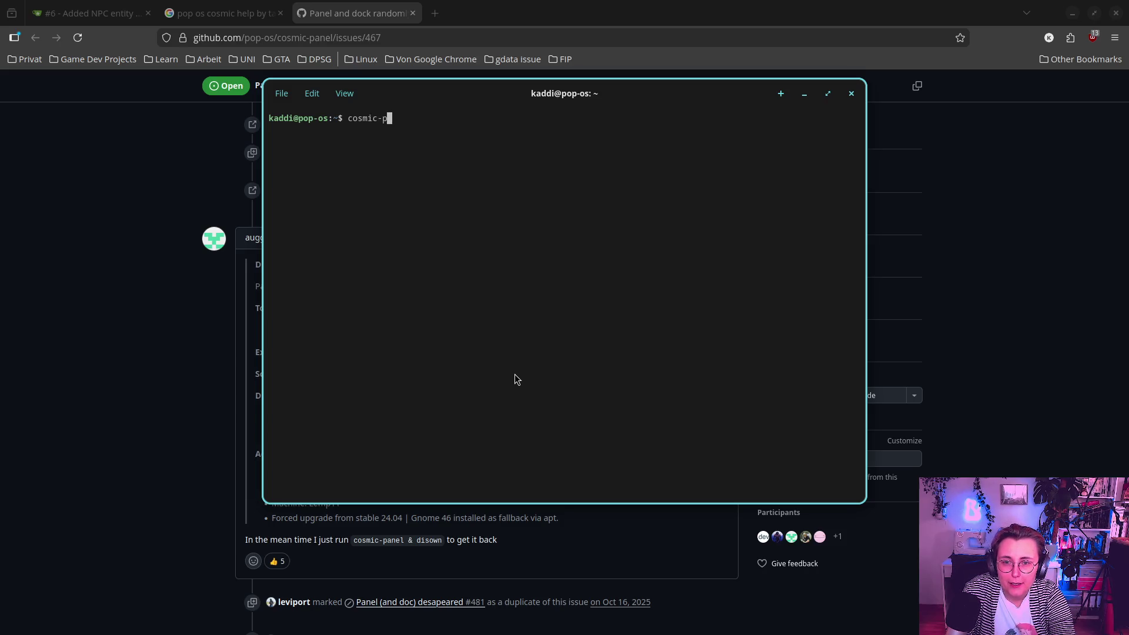
pyautogui.write('anel ')
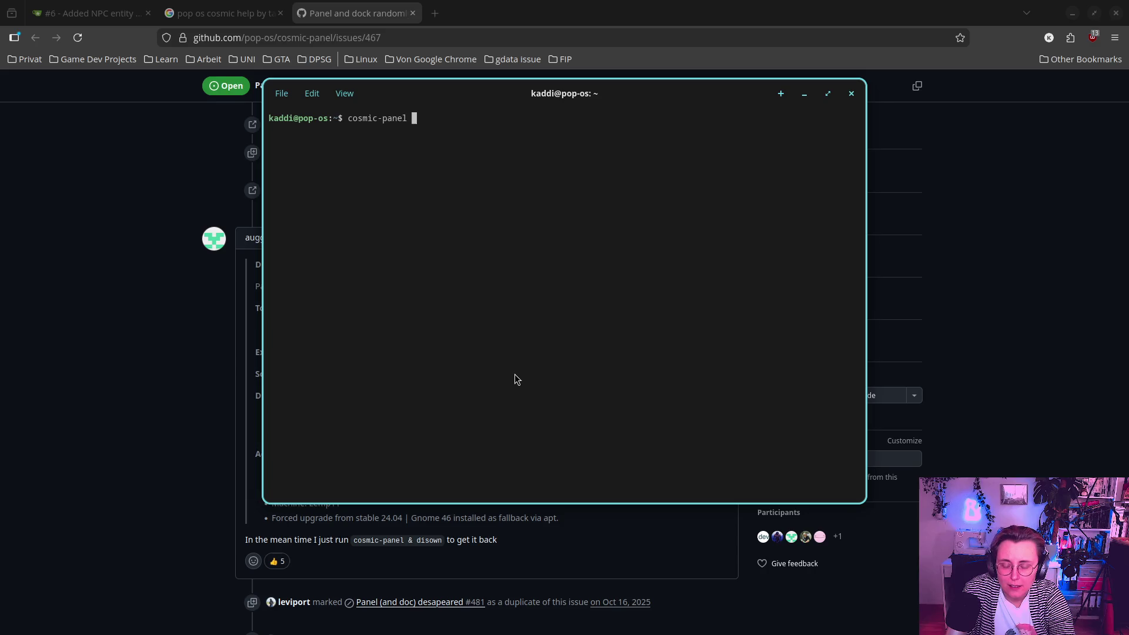
pyautogui.write('& disown')
pyautogui.press('Return')
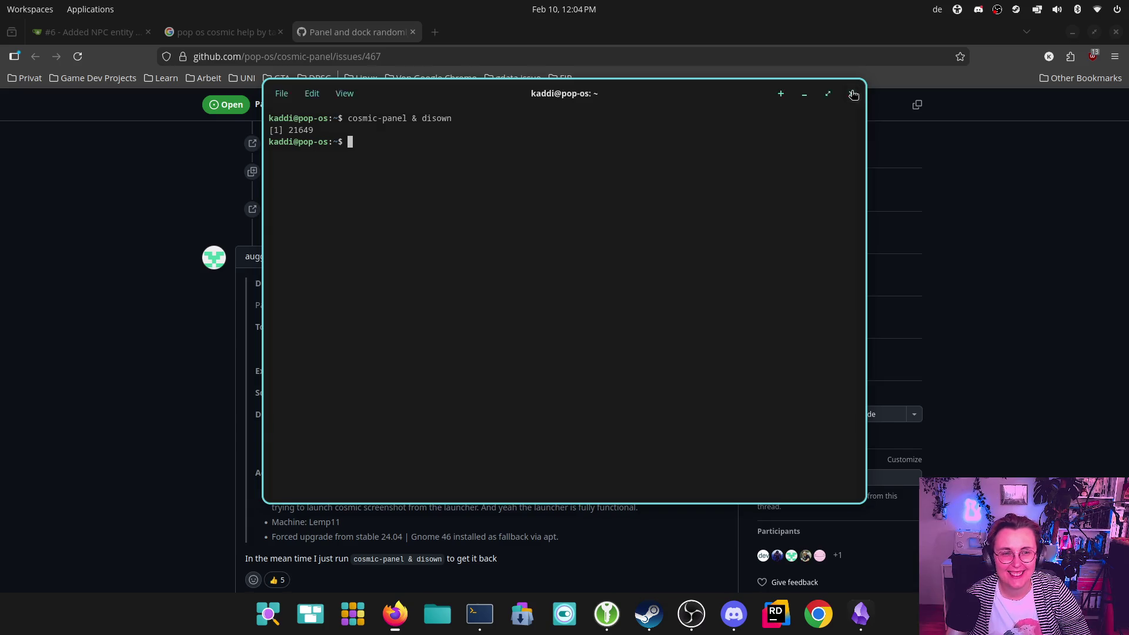
# - Close the terminal and scroll issue #467 down to the collaborator's question about cosmic-panel versions
pyautogui.click(850, 94)
pyautogui.scroll(-2, 706, 390)
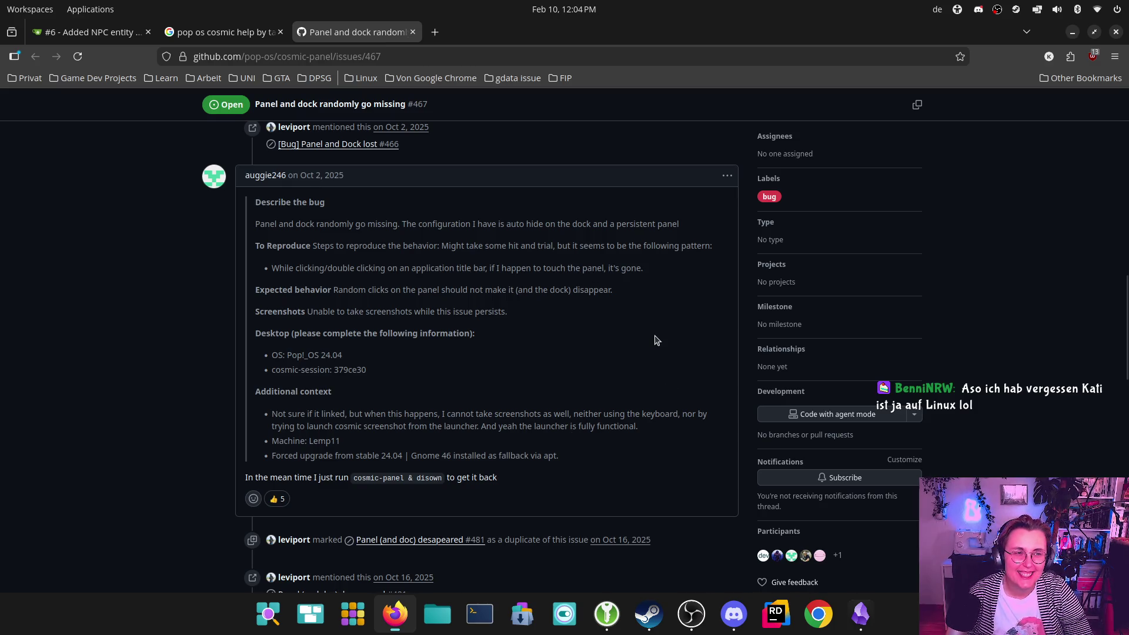
pyautogui.scroll(-2, 654, 332)
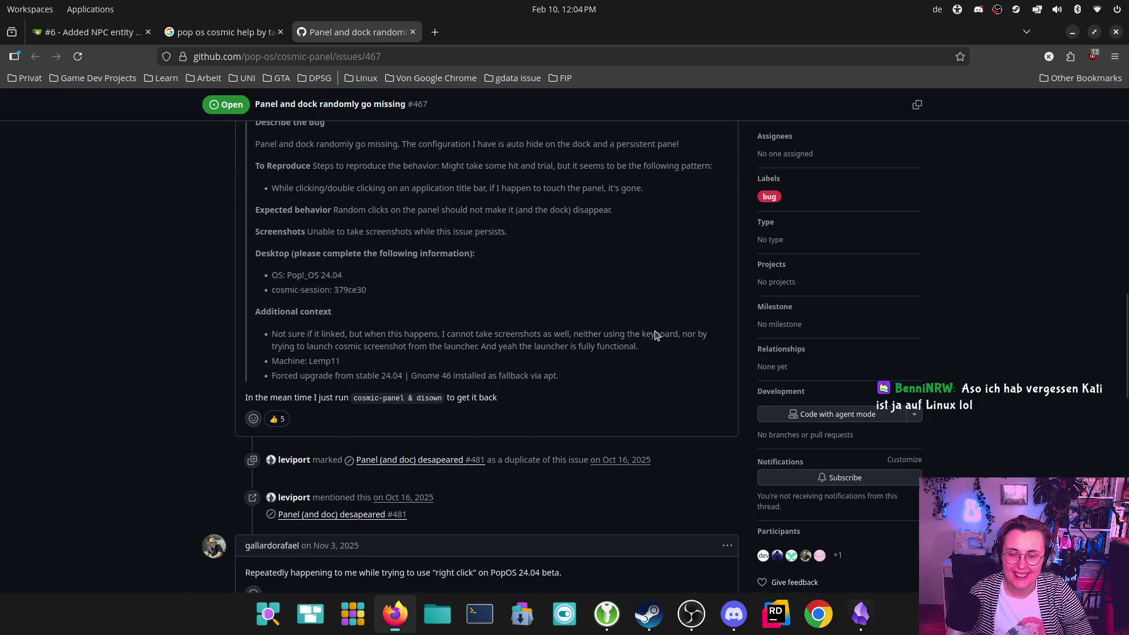
pyautogui.scroll(-4, 655, 331)
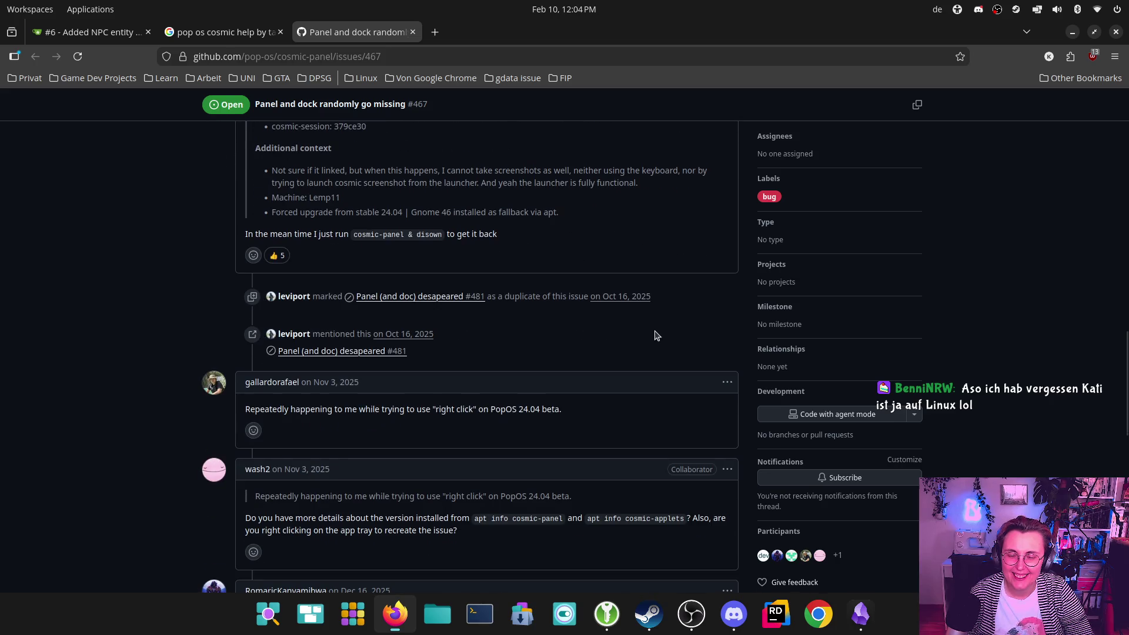
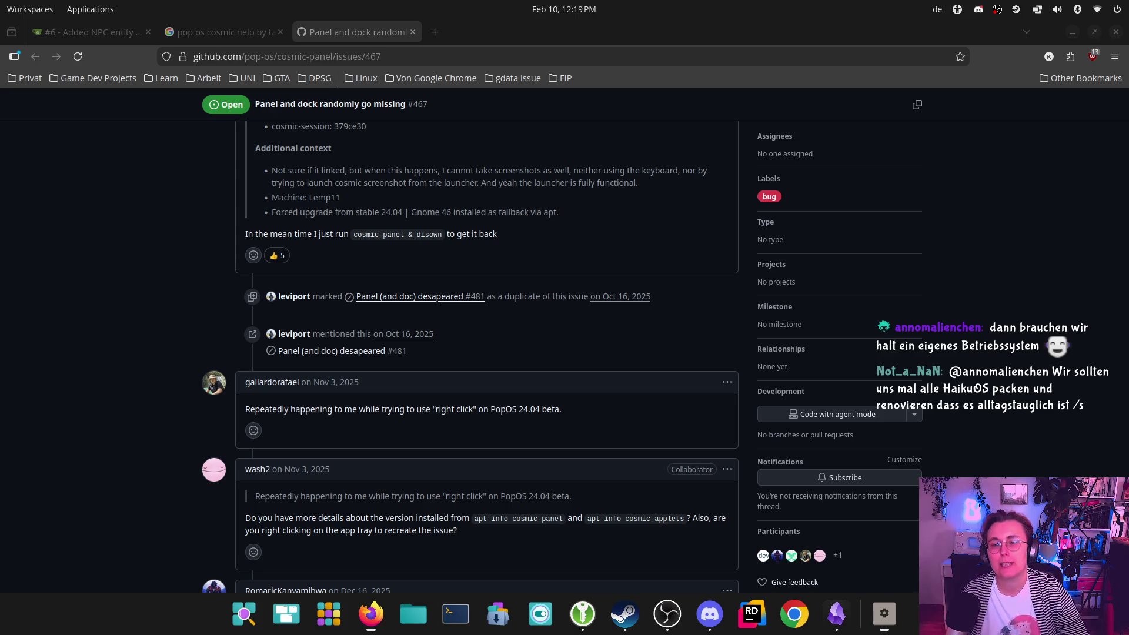
# - Add a 👍 reaction to the description of cosmic-panel issue #467, bringing it to 6
pyautogui.click(277, 255)
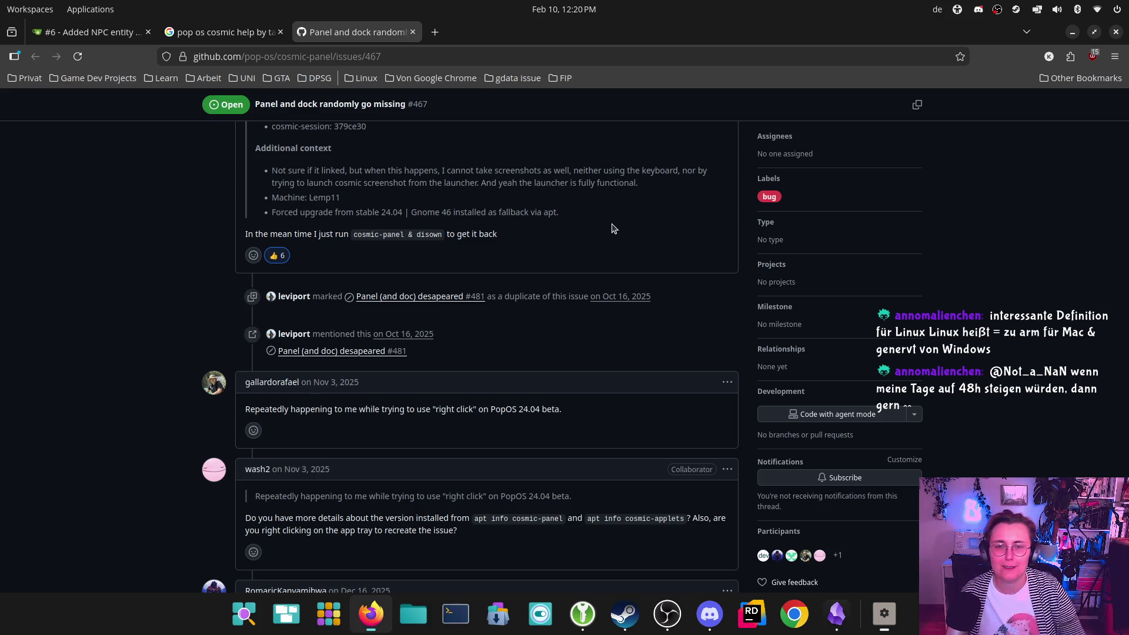
# - Search for HaikuOS in a new tab and open the official Haiku website from the results
pyautogui.click(435, 32)
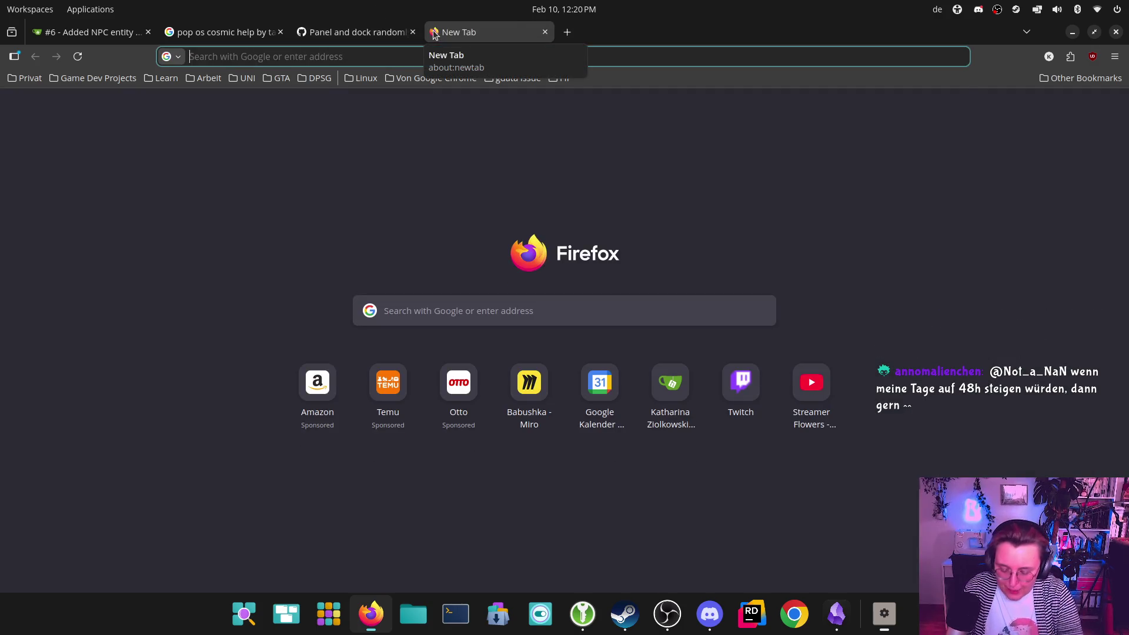
pyautogui.write('khaiku')
pyautogui.press('BackSpace')
pyautogui.press('BackSpace')
pyautogui.press('BackSpace')
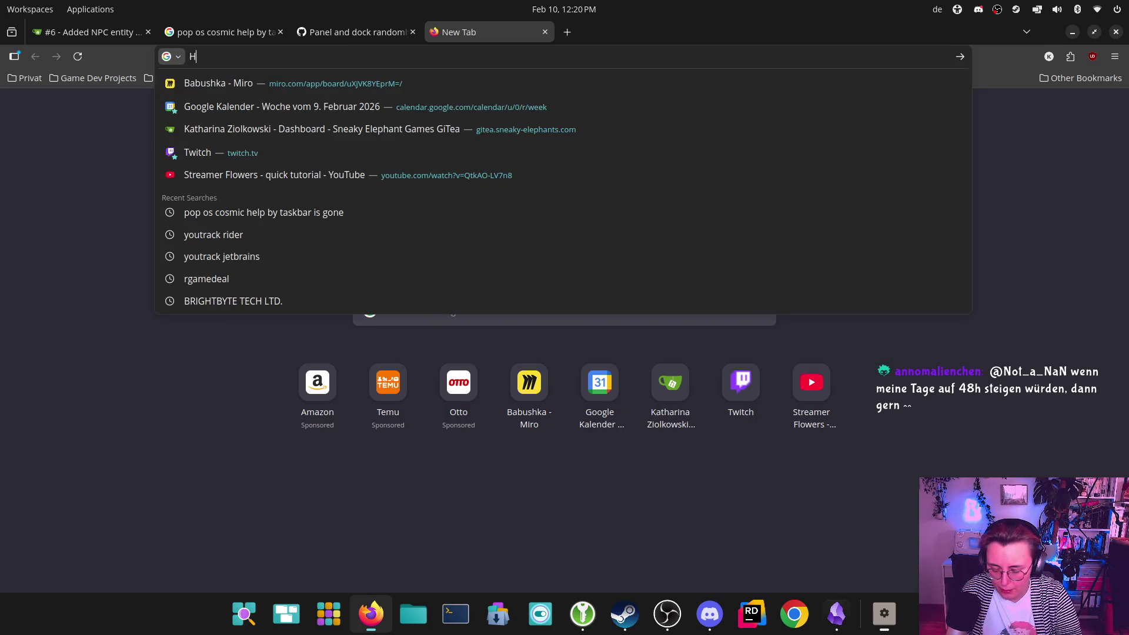
pyautogui.write('HaikuOS')
pyautogui.press('Return')
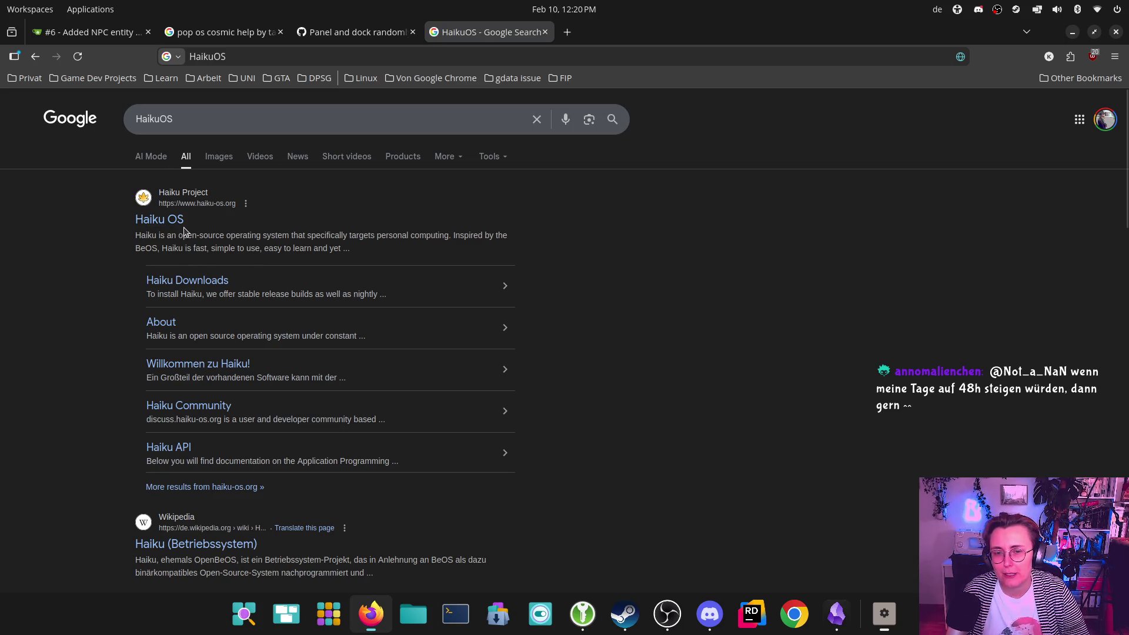
pyautogui.click(168, 220)
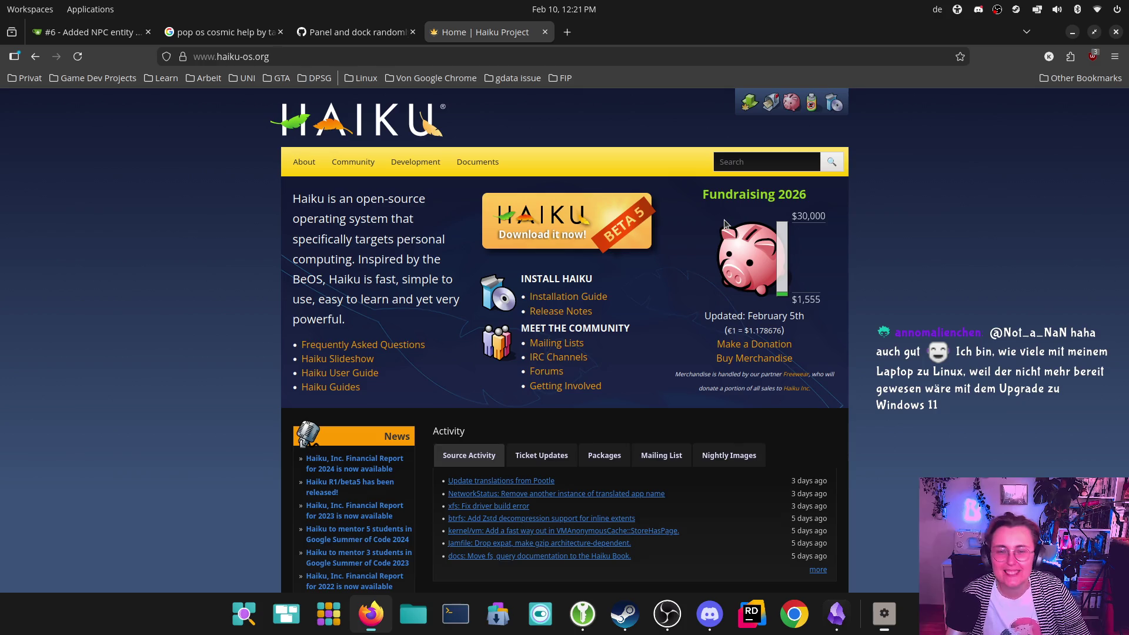
# - Go to the Haiku screenshot slideshow and view the bootloader screenshot at full size
pyautogui.click(315, 360)
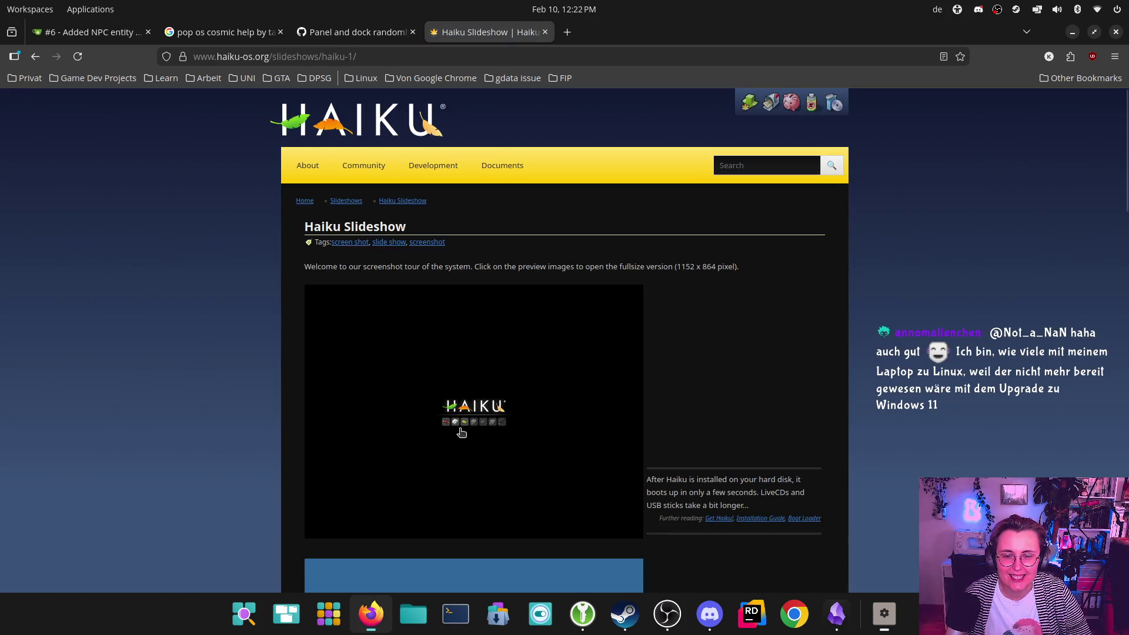
pyautogui.click(464, 427)
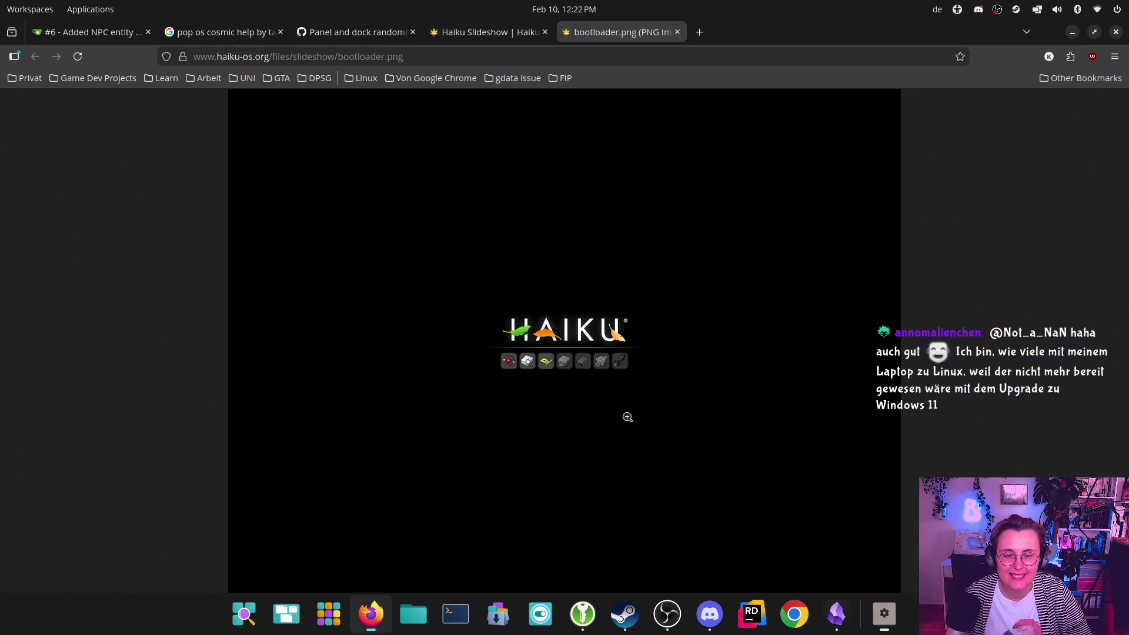
pyautogui.click(508, 369)
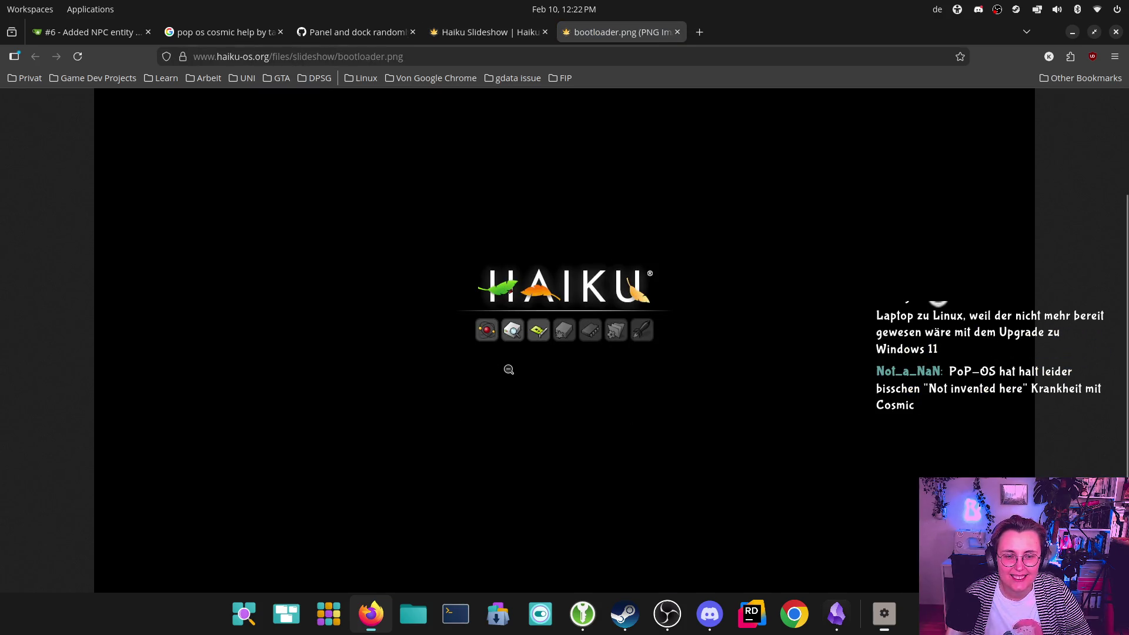
pyautogui.click(509, 369)
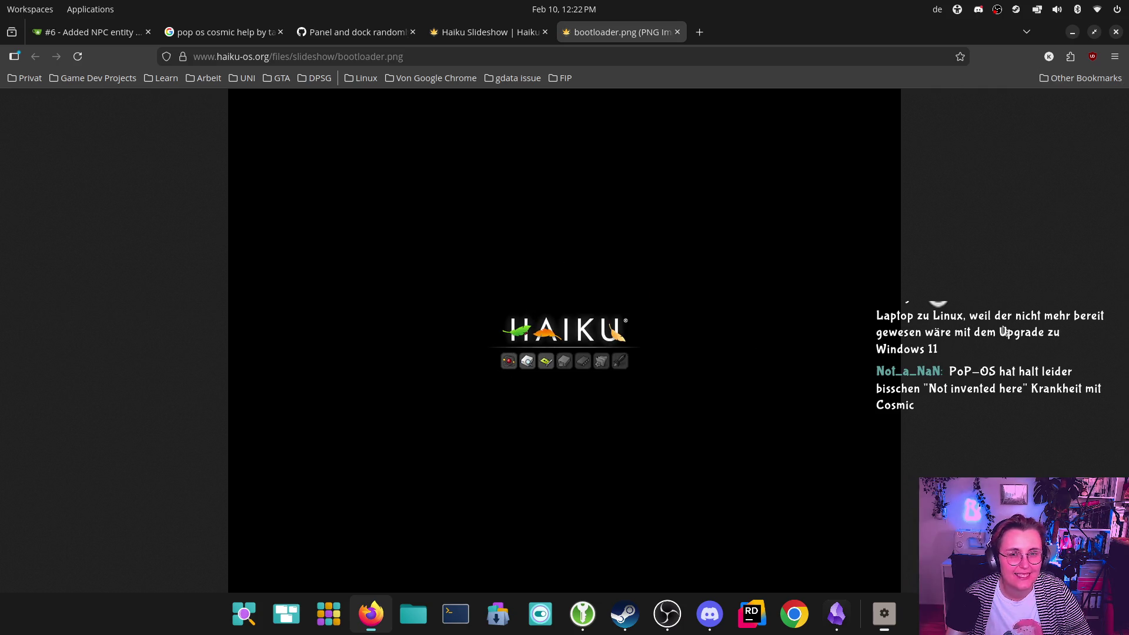
pyautogui.click(676, 34)
pyautogui.scroll(-3, 625, 386)
pyautogui.scroll(5, 611, 305)
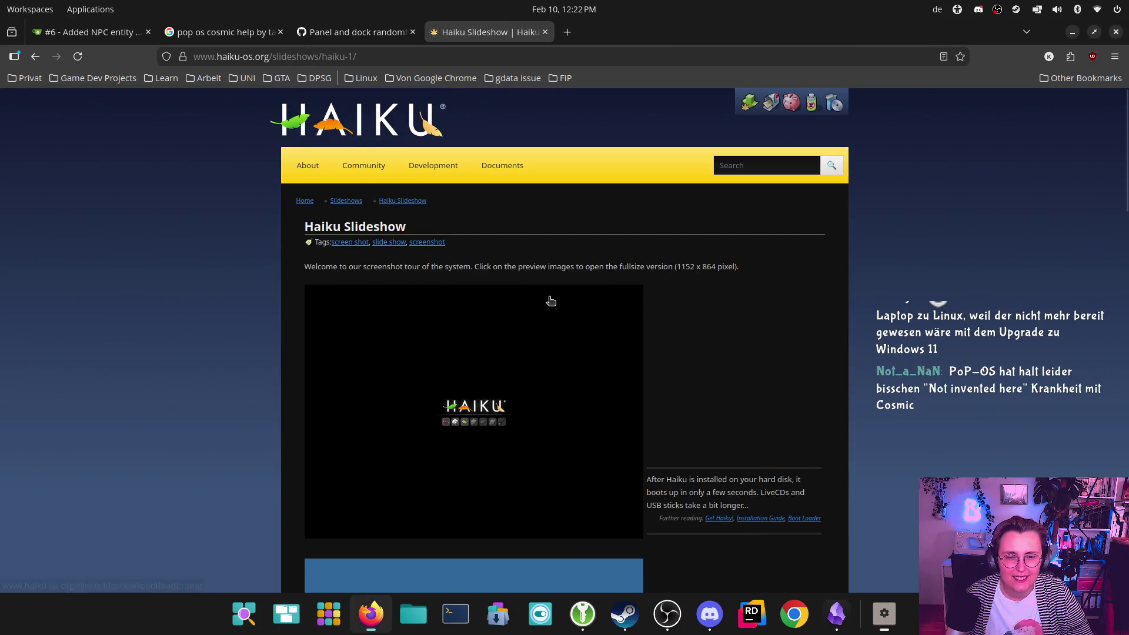
pyautogui.click(551, 301)
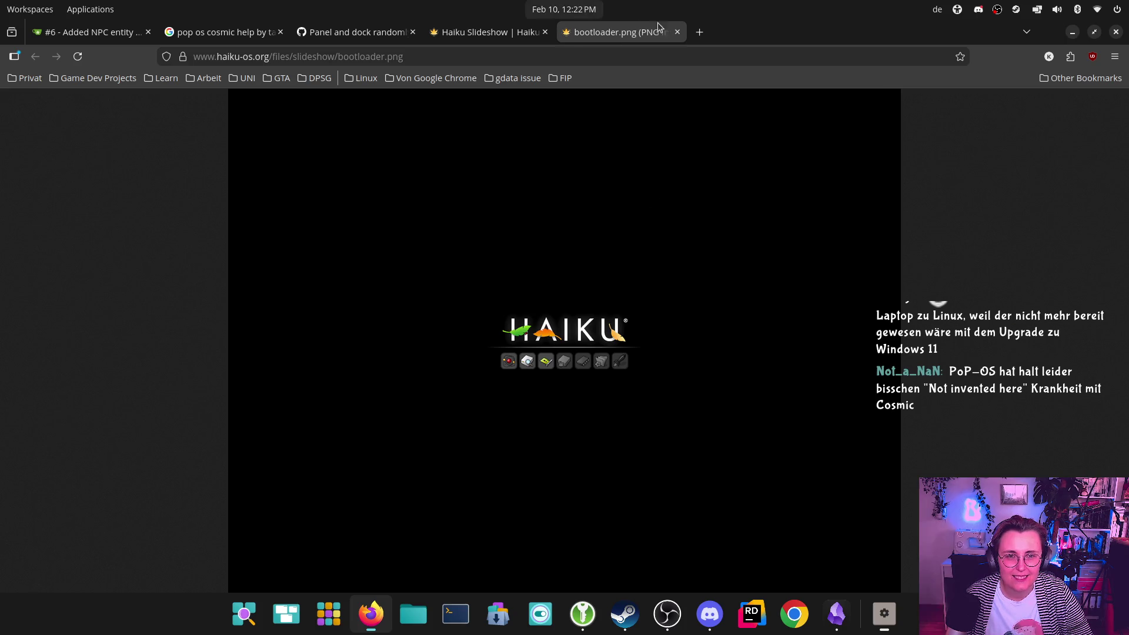
pyautogui.click(677, 32)
# - Scroll down the slideshow and view the boot prompt screenshot at full size
pyautogui.scroll(-3, 745, 415)
pyautogui.scroll(-2, 744, 415)
pyautogui.scroll(5, 726, 404)
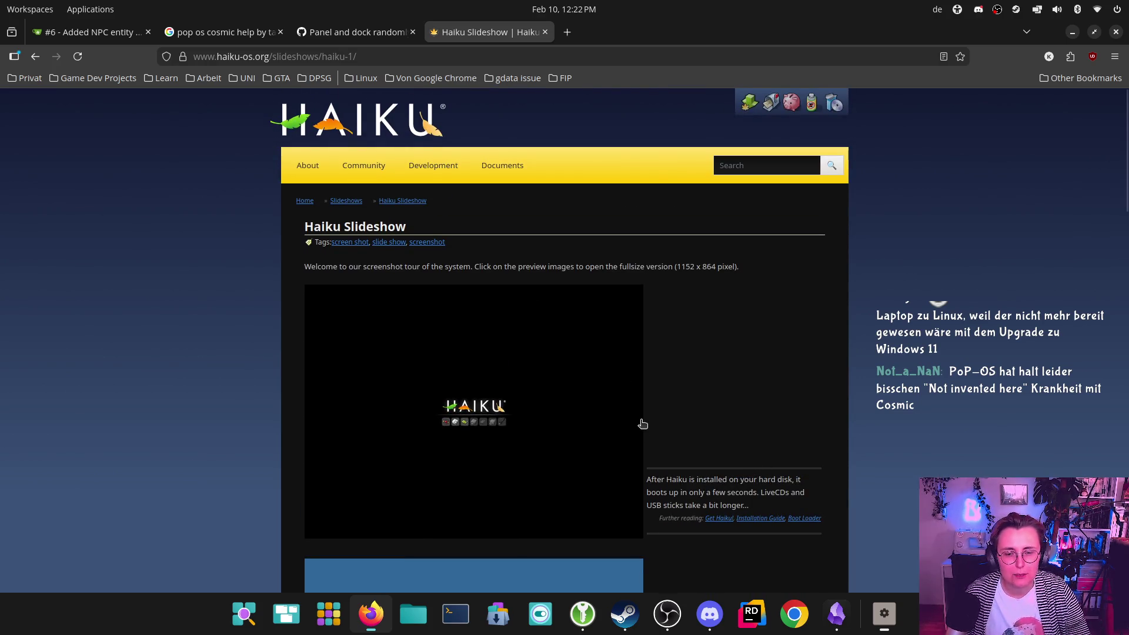
pyautogui.scroll(-2, 644, 427)
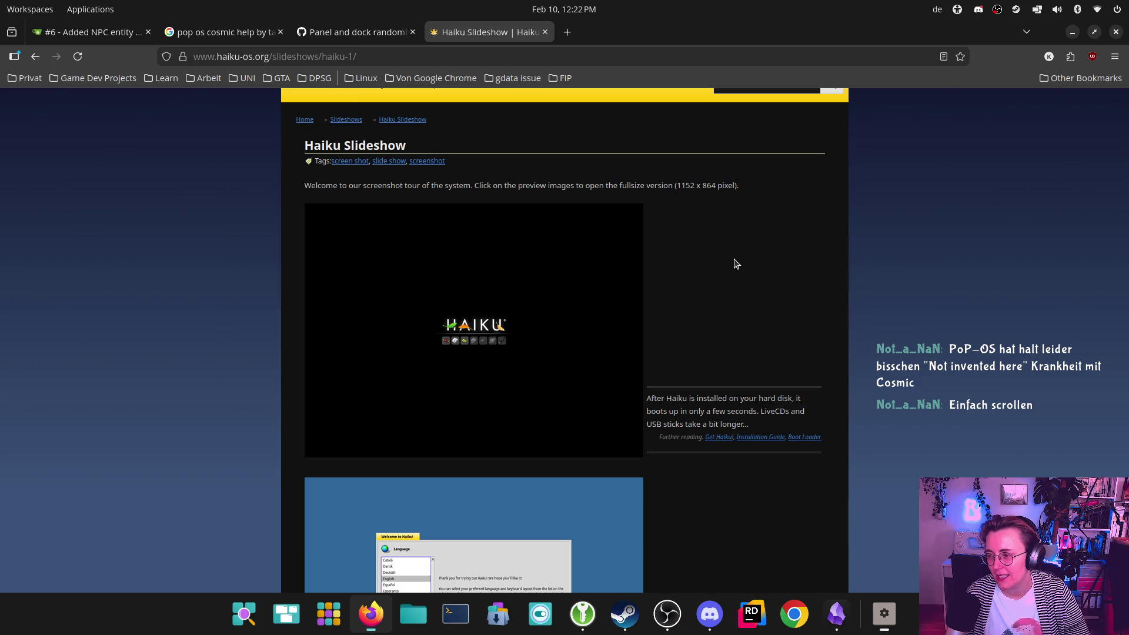
pyautogui.scroll(-1, 768, 285)
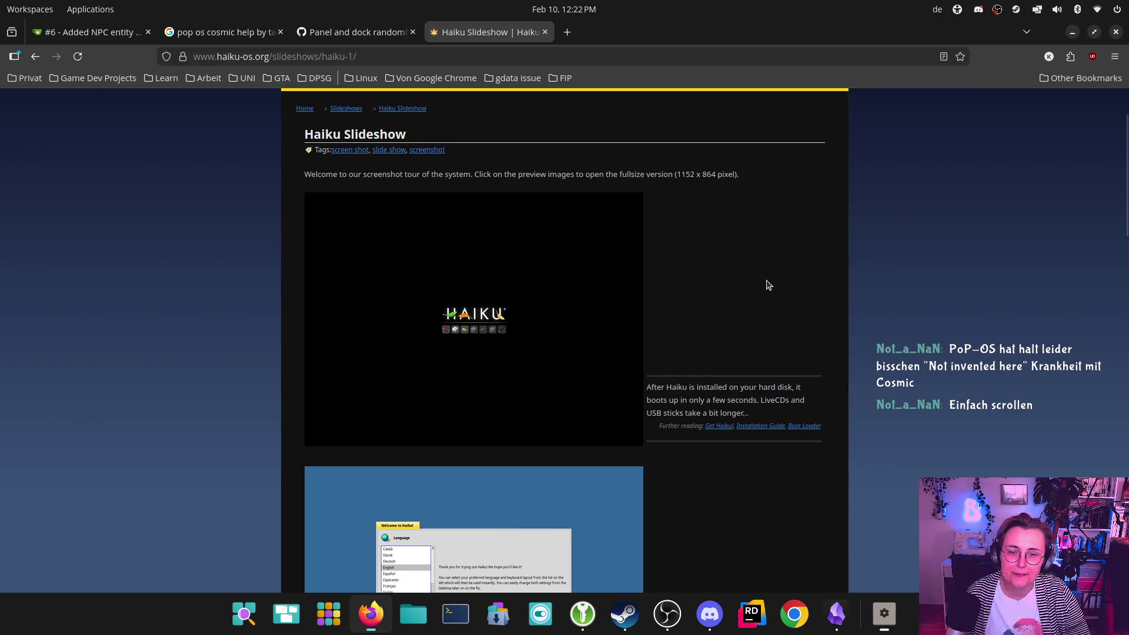
pyautogui.scroll(-3, 577, 212)
pyautogui.scroll(-2, 459, 289)
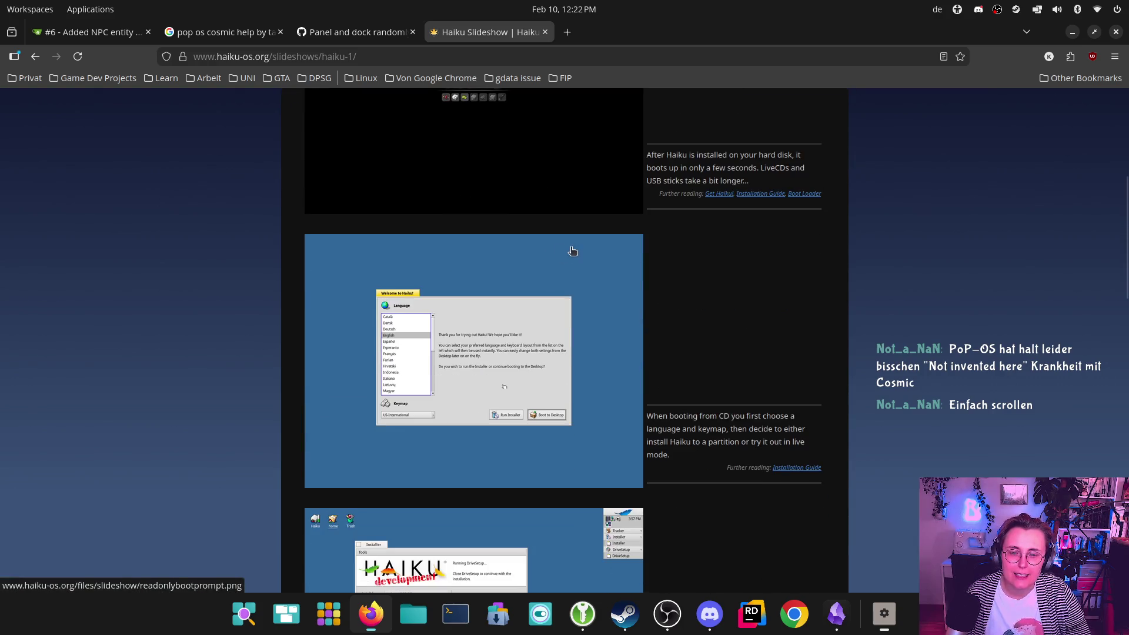
pyautogui.click(572, 251)
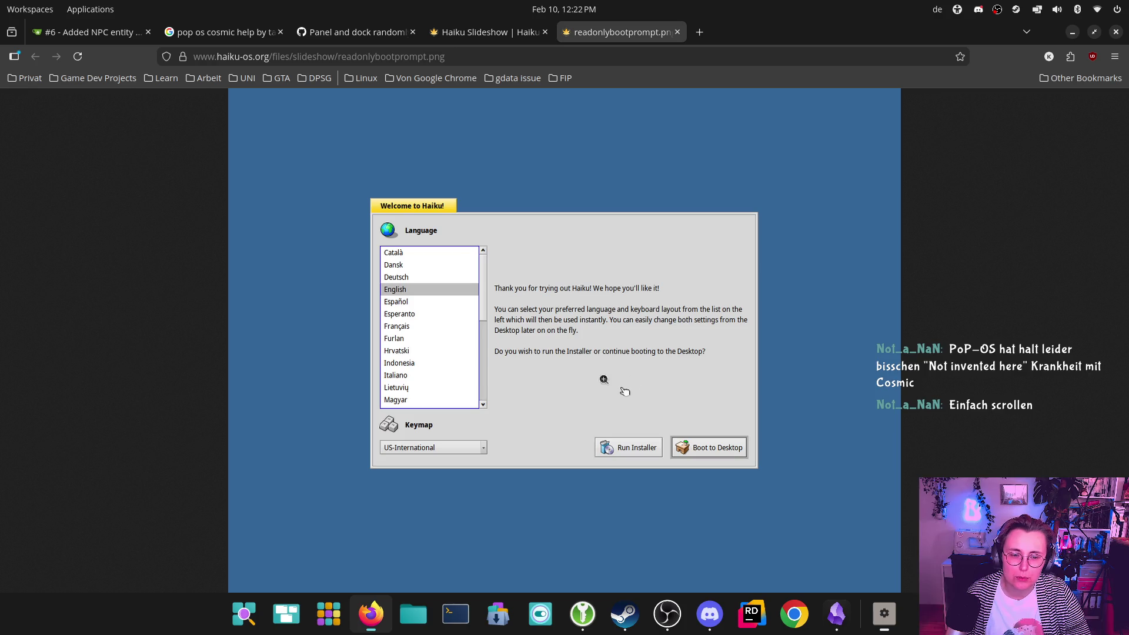
pyautogui.click(678, 31)
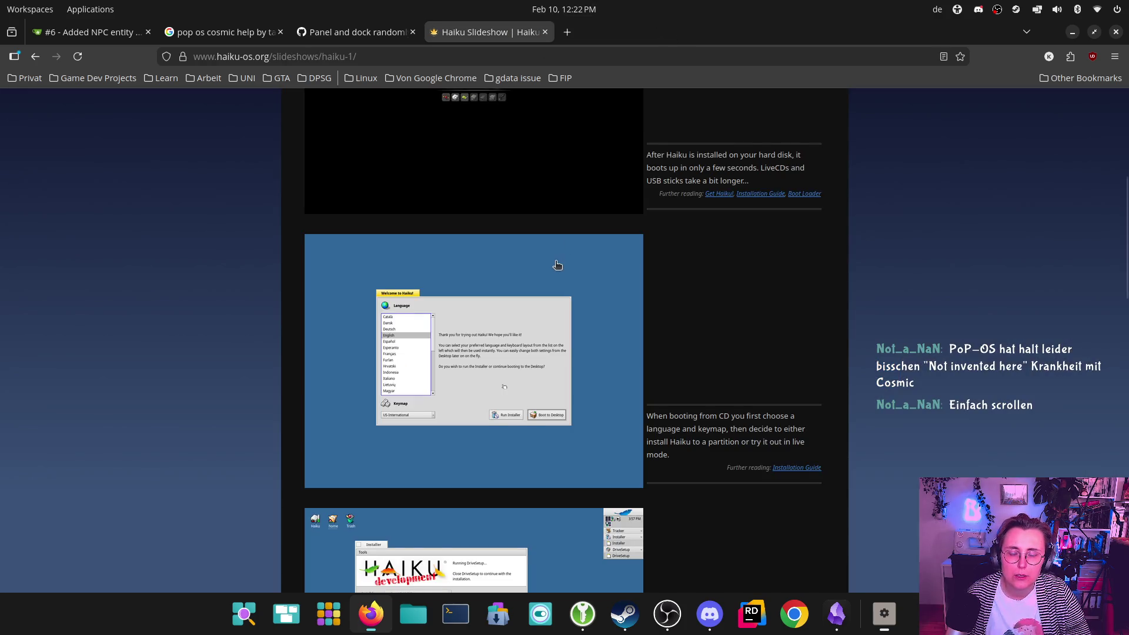
# - View the installer and Deskbar screenshots at full size, returning to the slideshow after each
pyautogui.scroll(-5, 557, 265)
pyautogui.click(557, 265)
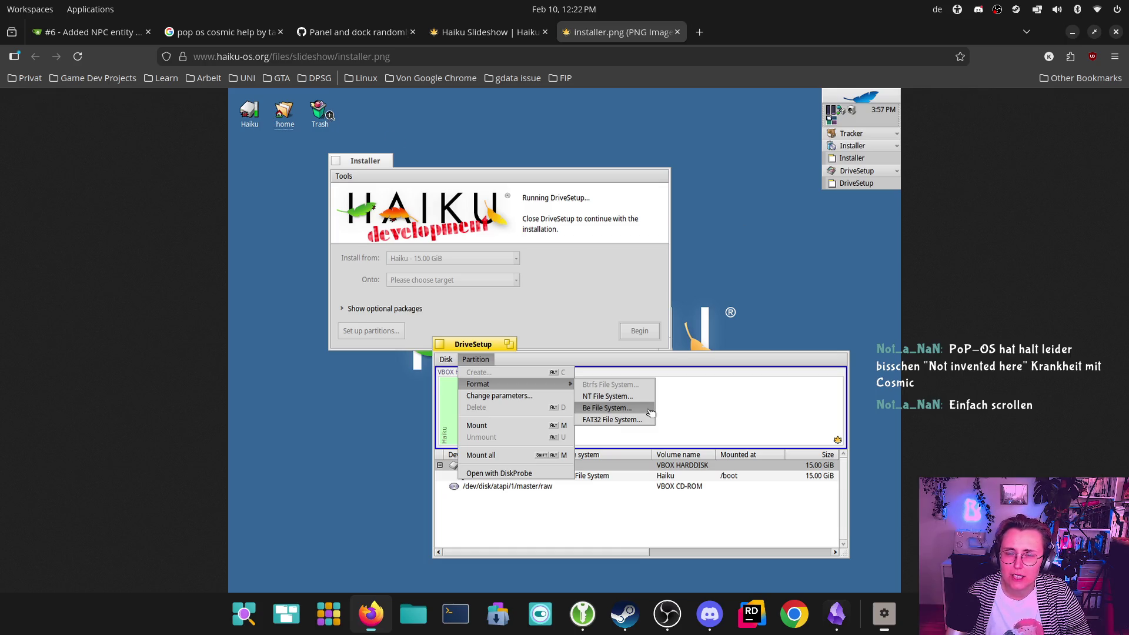
pyautogui.click(677, 32)
pyautogui.scroll(-3, 591, 278)
pyautogui.click(446, 335)
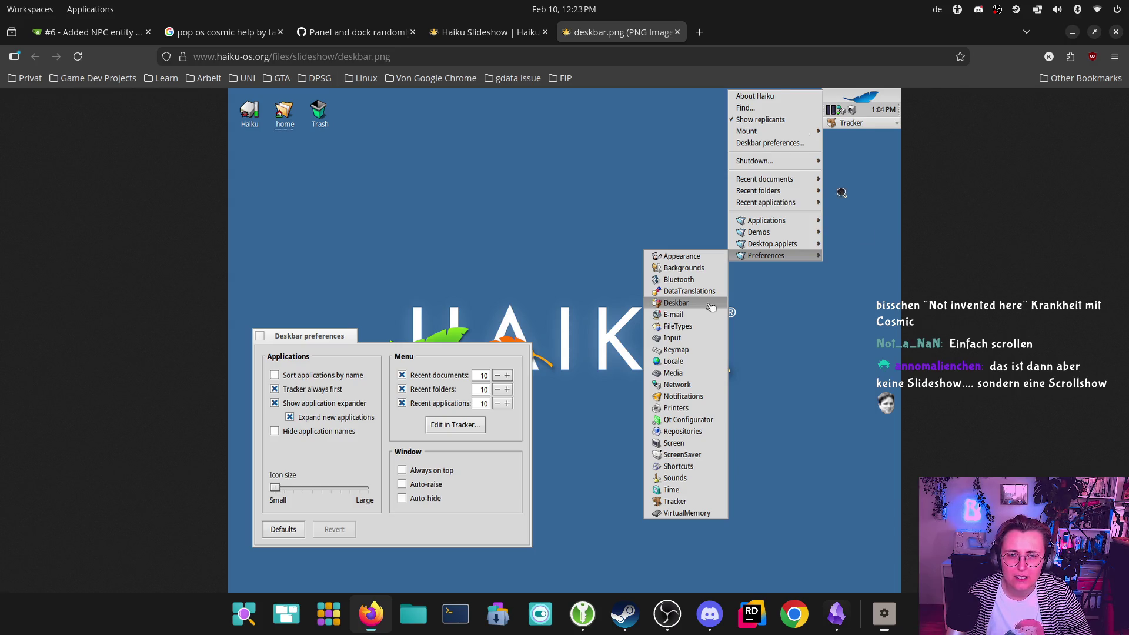
pyautogui.click(677, 33)
# - View the Locale screenshot full size, then open the vector-icons screenshot
pyautogui.scroll(-5, 626, 272)
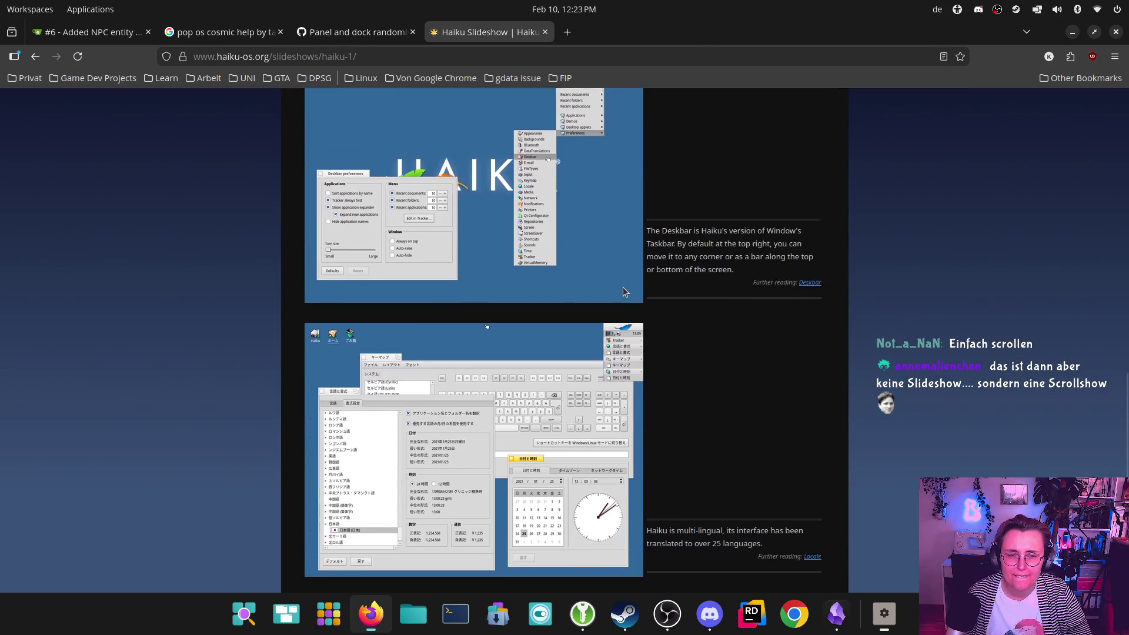
pyautogui.scroll(-2, 568, 290)
pyautogui.click(568, 289)
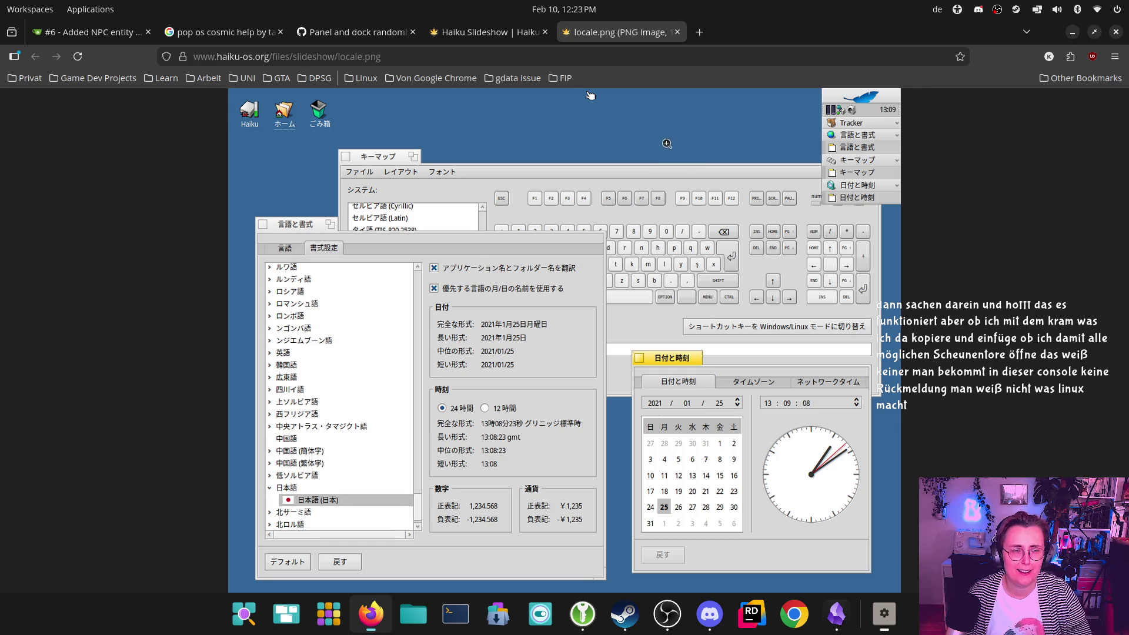
pyautogui.click(677, 32)
pyautogui.scroll(-5, 569, 326)
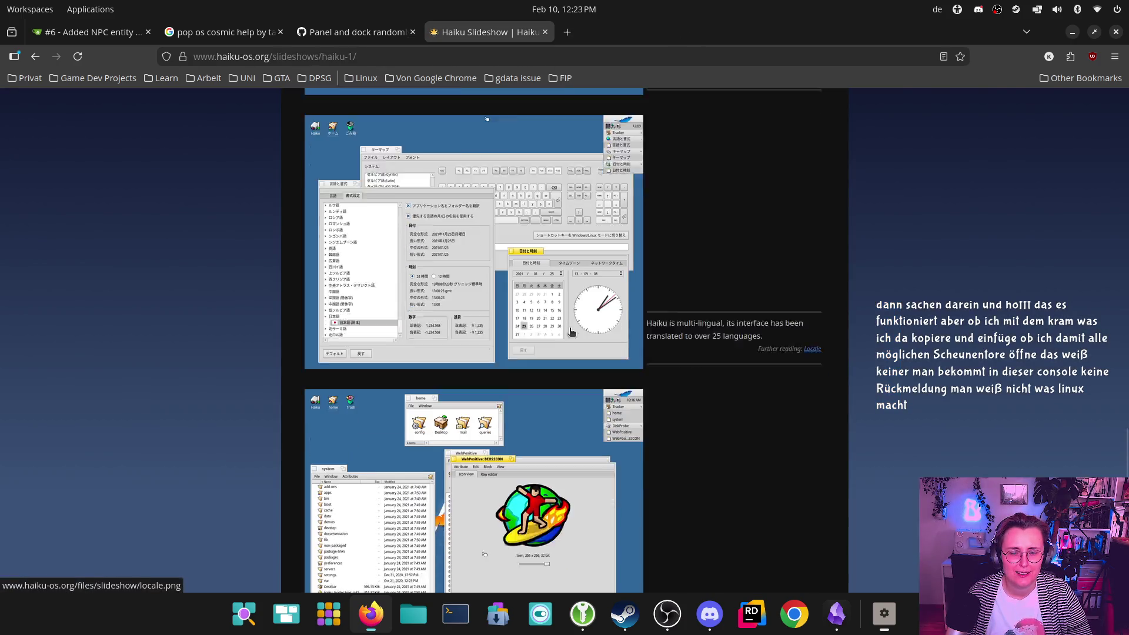
pyautogui.click(569, 327)
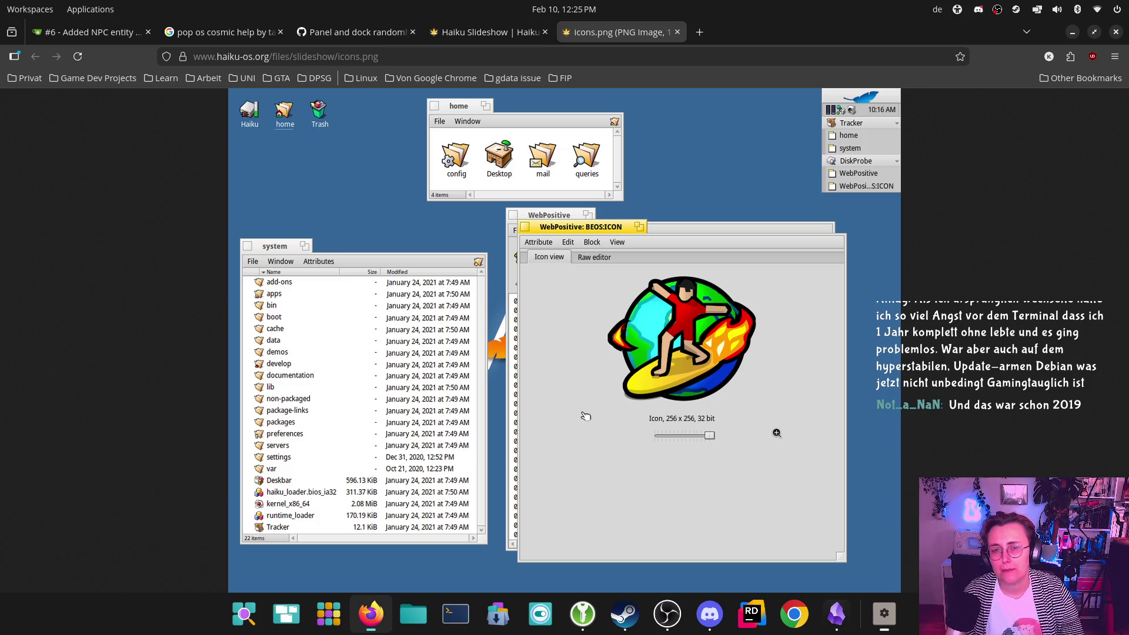
pyautogui.click(677, 32)
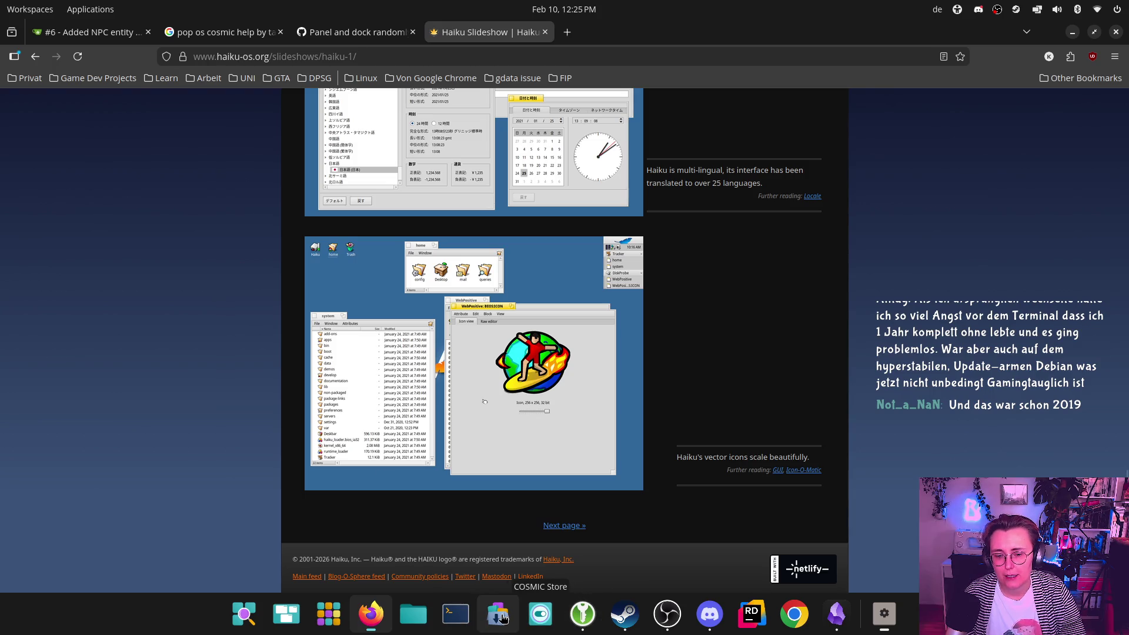
# - Launch COSMIC Store from the dock, browse its Explore apps, then start COSMIC Terminal
pyautogui.click(498, 615)
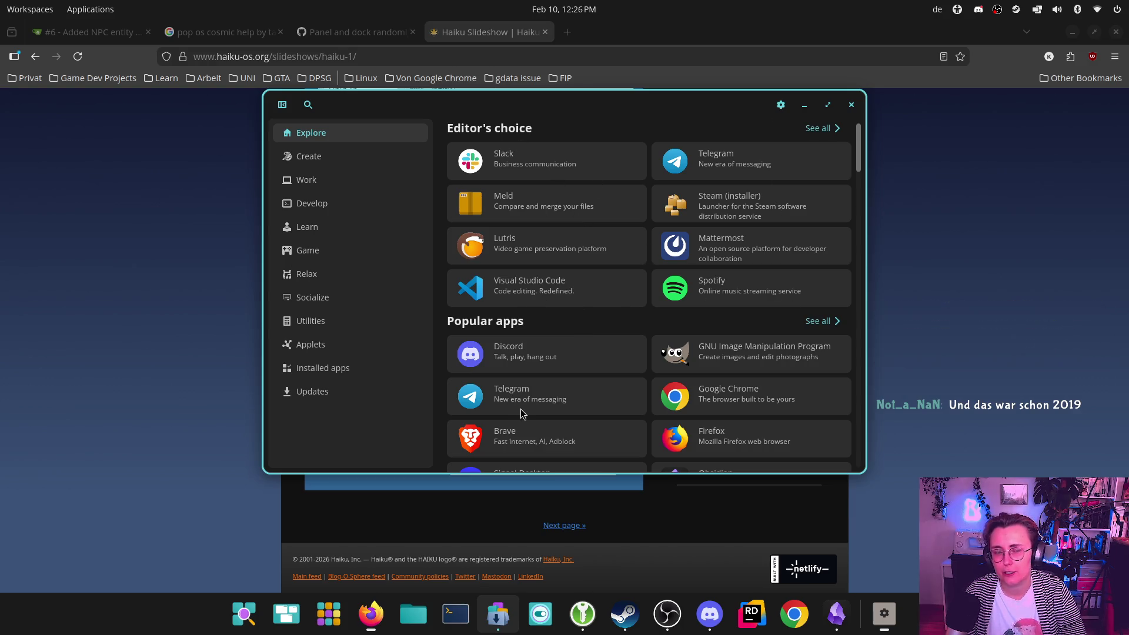
pyautogui.scroll(-2, 578, 197)
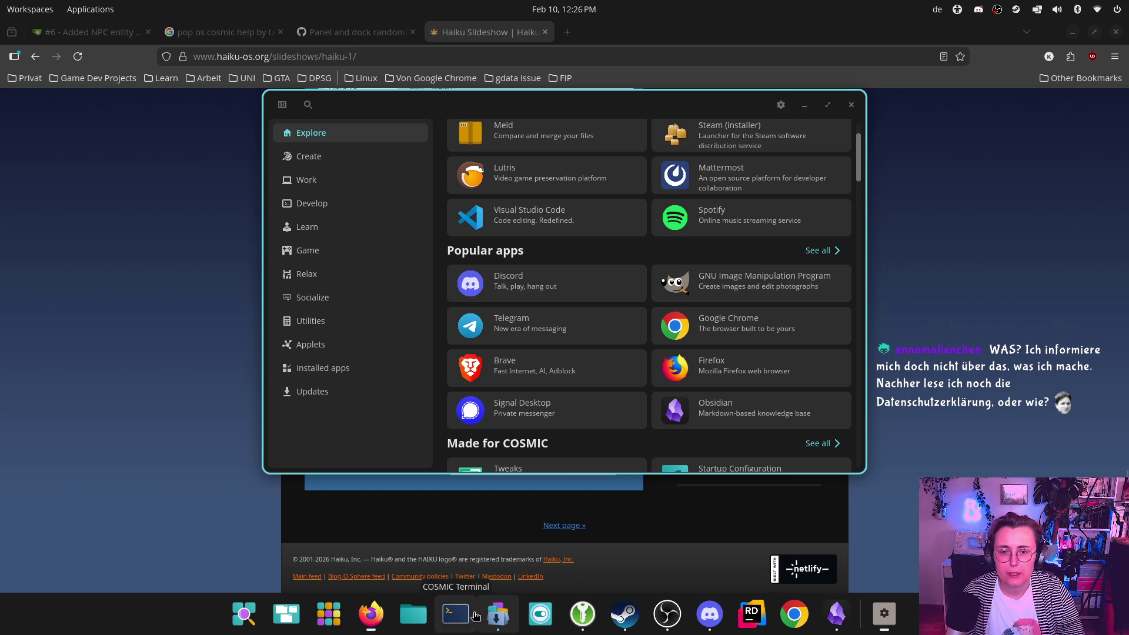
pyautogui.click(456, 614)
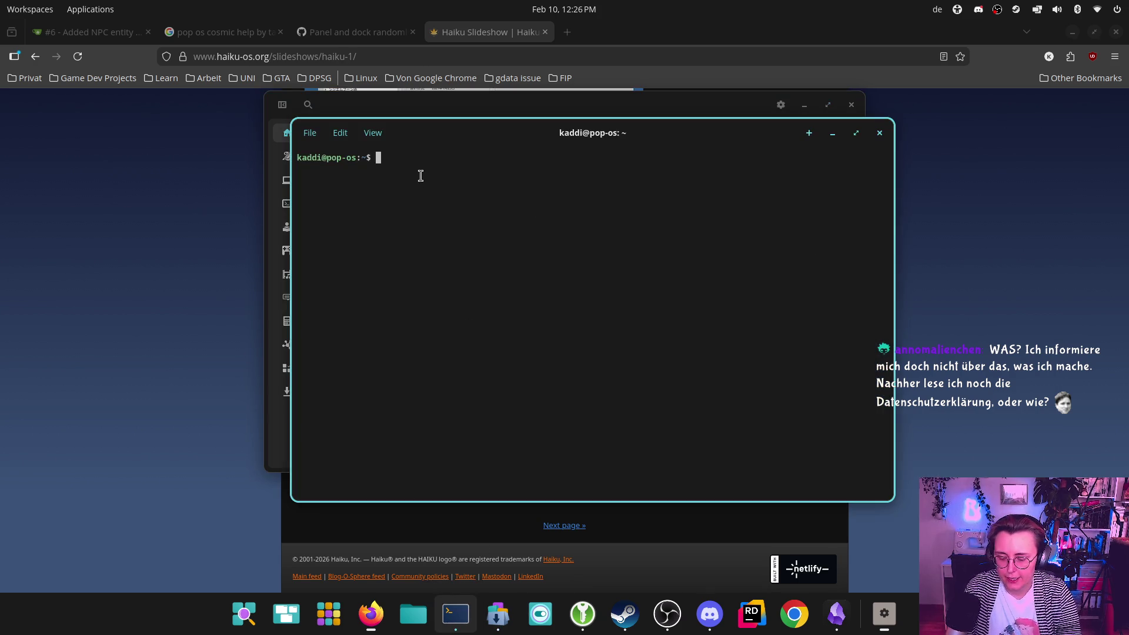